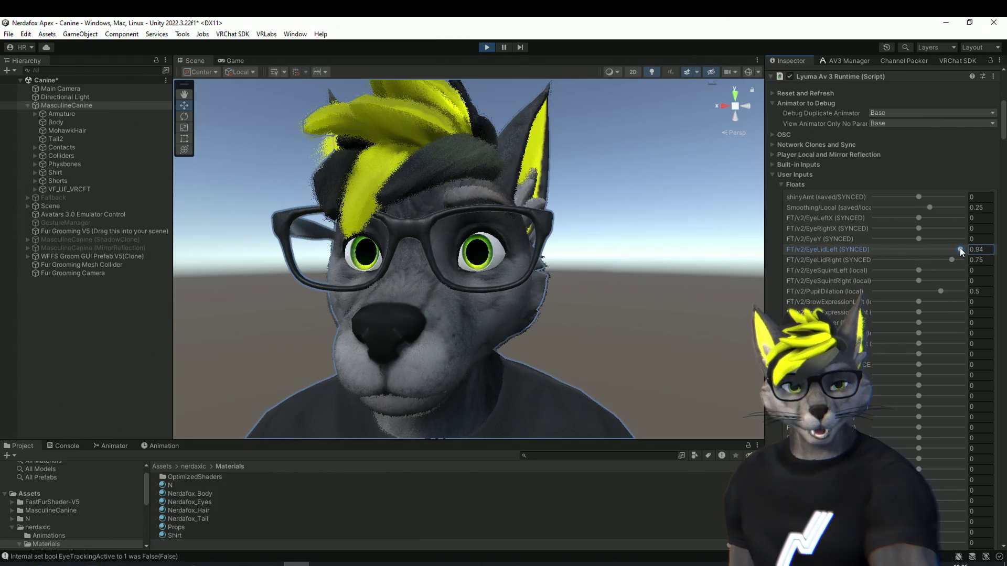
Lower the FT/v2/EyeLidLeft tracking value and bring up the model asset's context menu.
left_click_drag(959, 248, 951, 245)
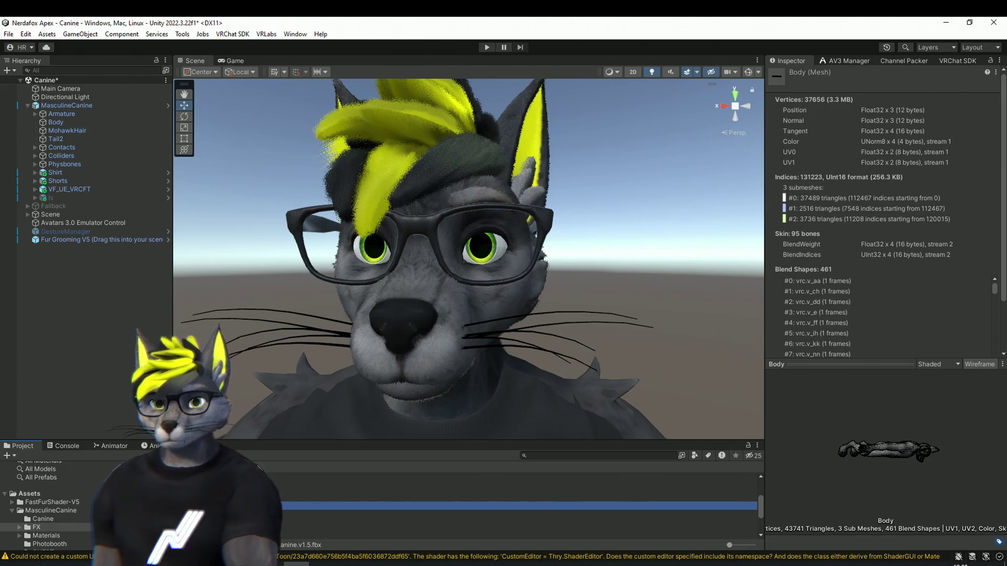
right_click(187, 505)
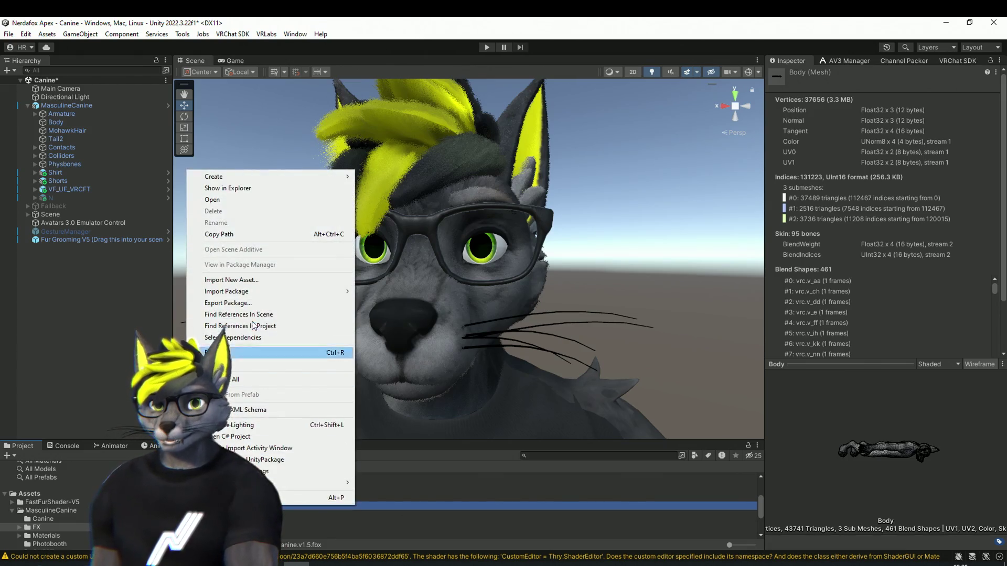
Rename MasculineCanine.v1.5.fbx in the FX folder to MasculineCanine.v1.5.fbxALPHA, accepting the extension change.
left_click(244, 188)
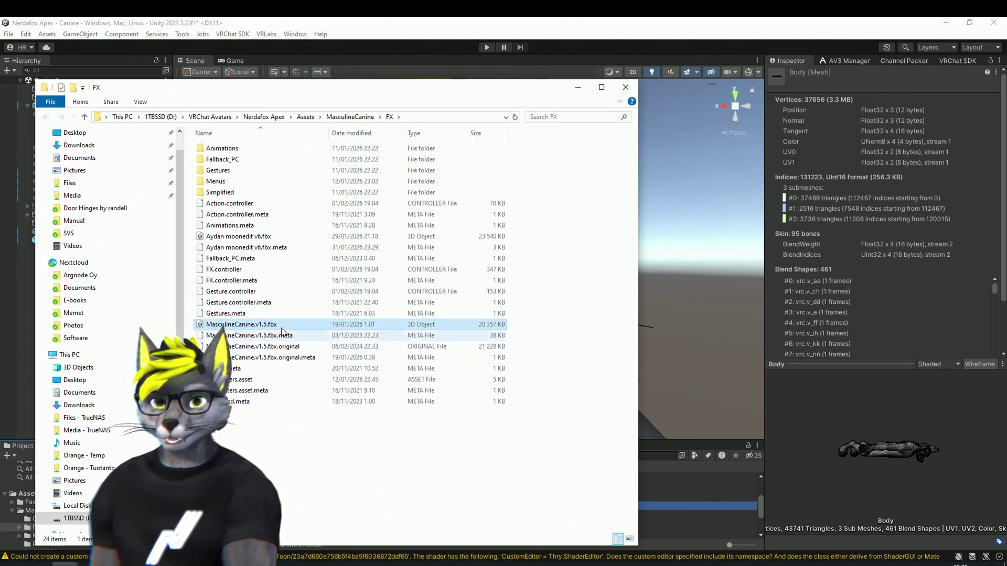
left_click(278, 324)
left_click(280, 325)
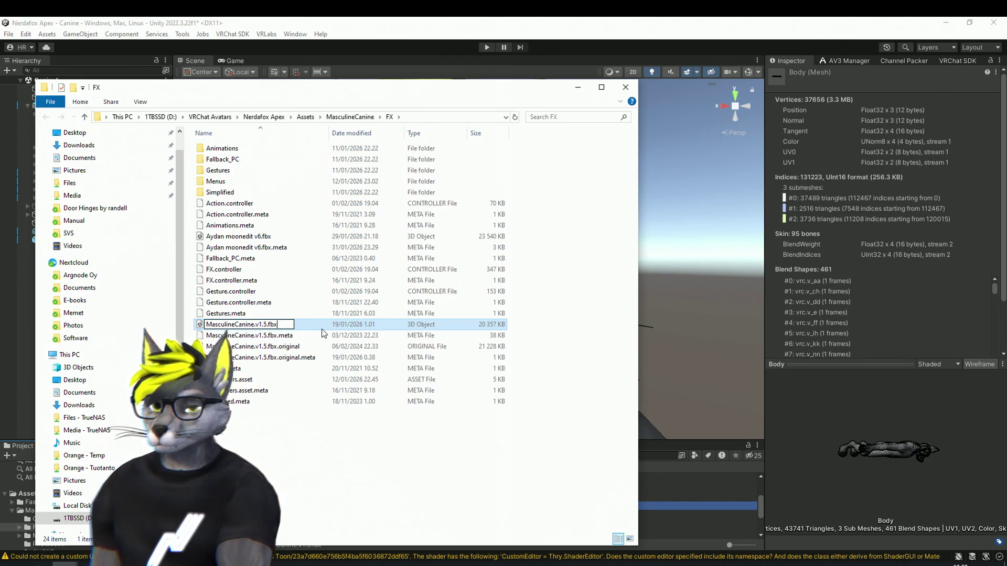
type("ALPHA")
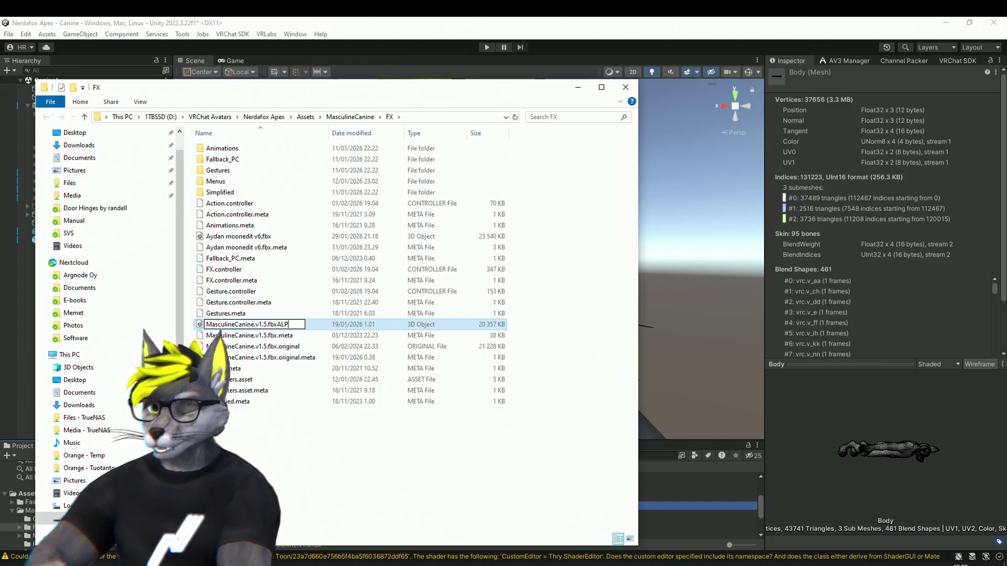
left_click(335, 439)
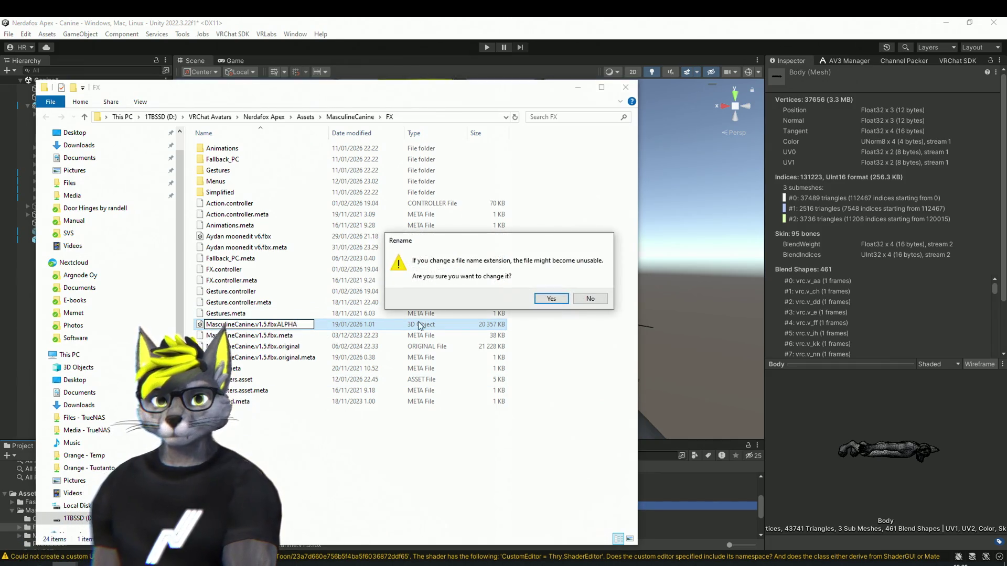
left_click(552, 299)
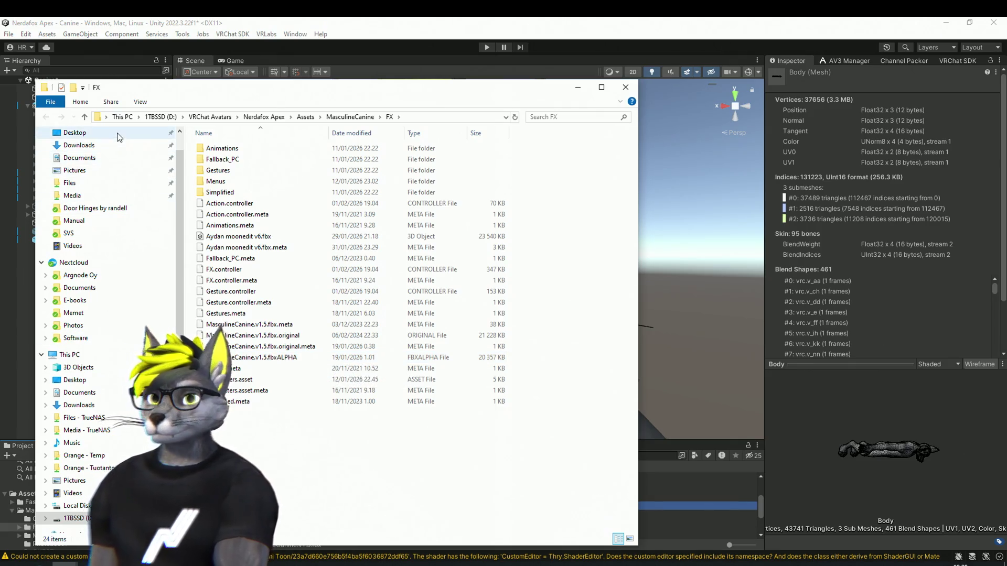
key("alt+Tab")
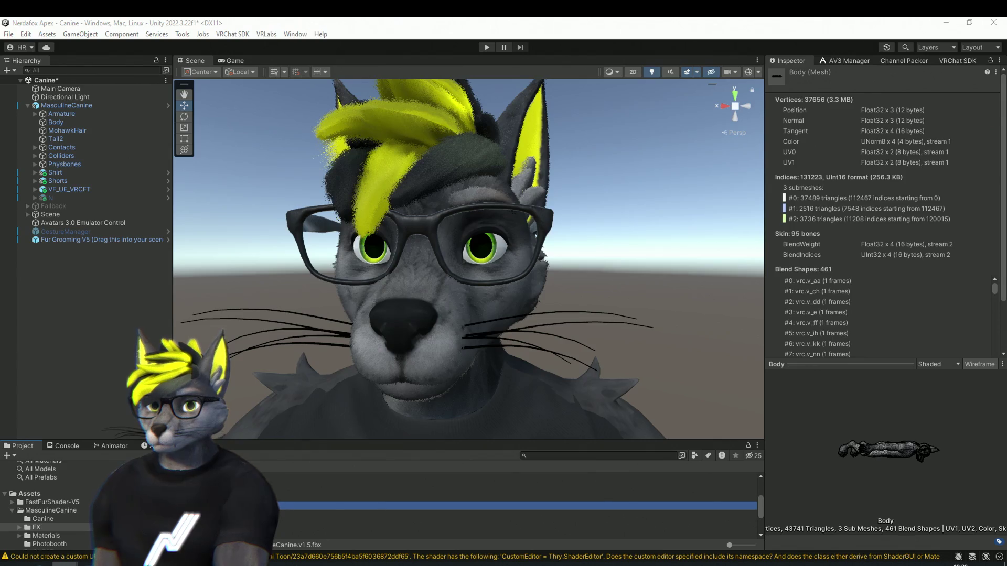
Rename the new CanineV1.5.fbx export in the FX folder to MasculineCanine.v1.5, then return to Unity.
right_click(178, 501)
left_click(228, 229)
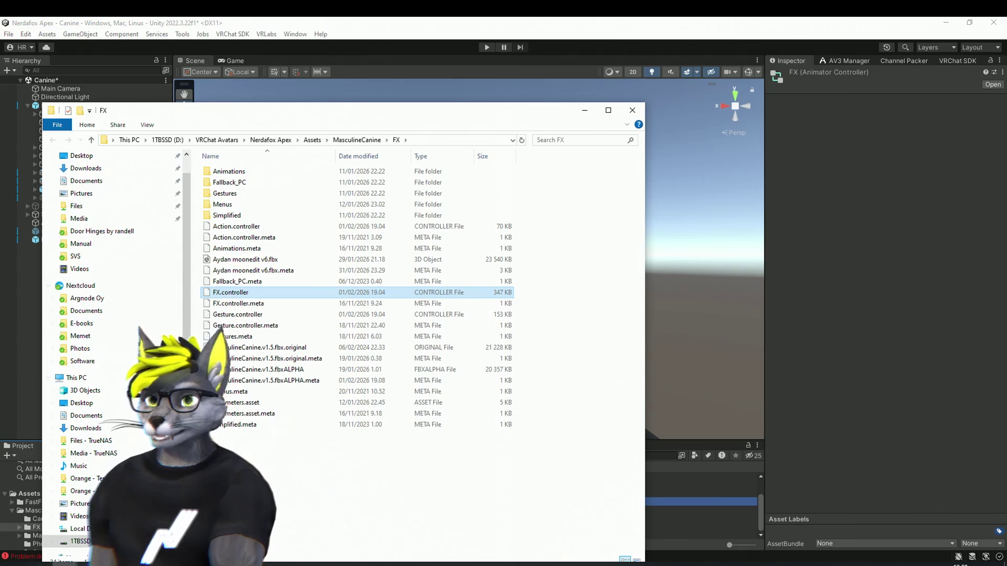
left_click(324, 484)
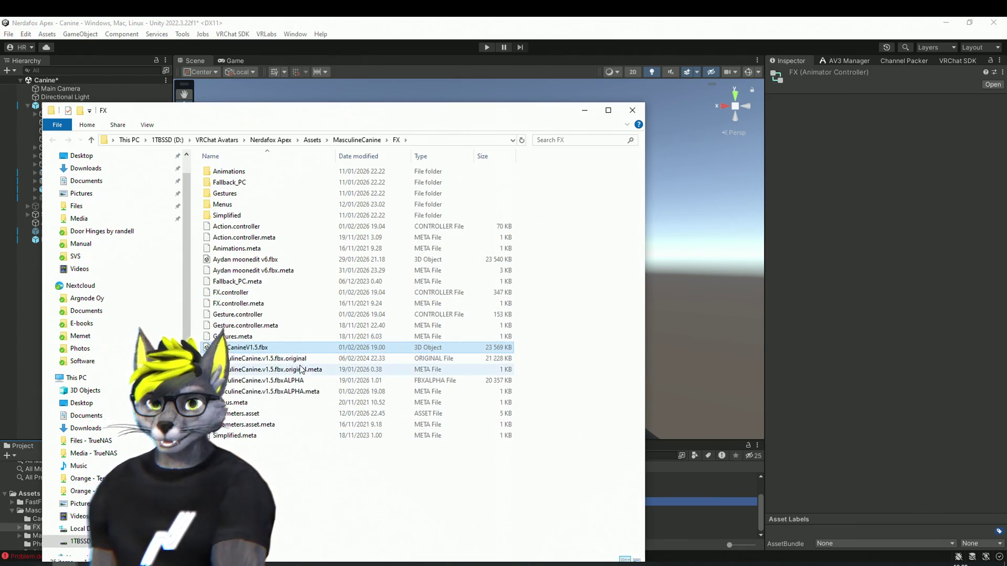
key("F2")
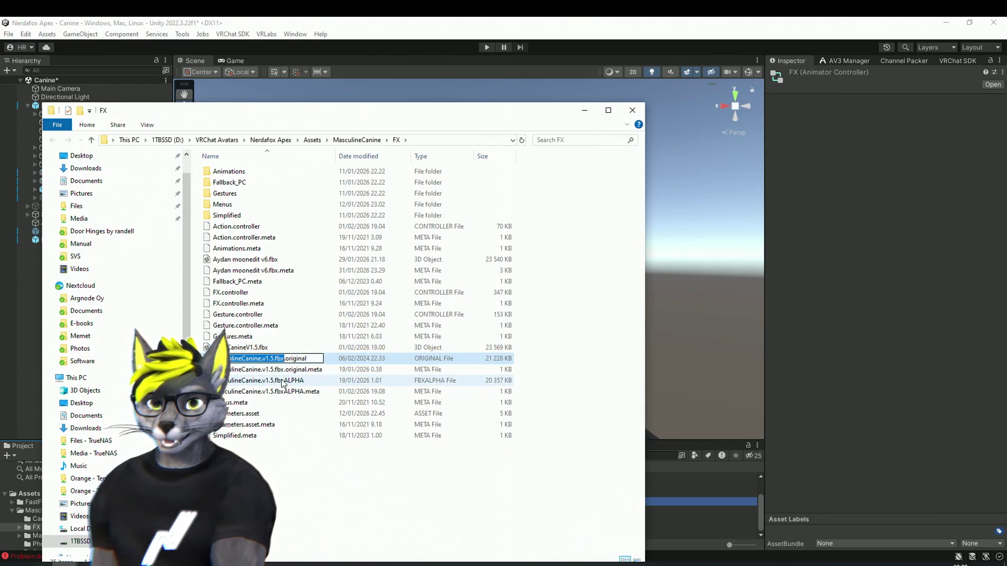
left_click(278, 347)
key("F2")
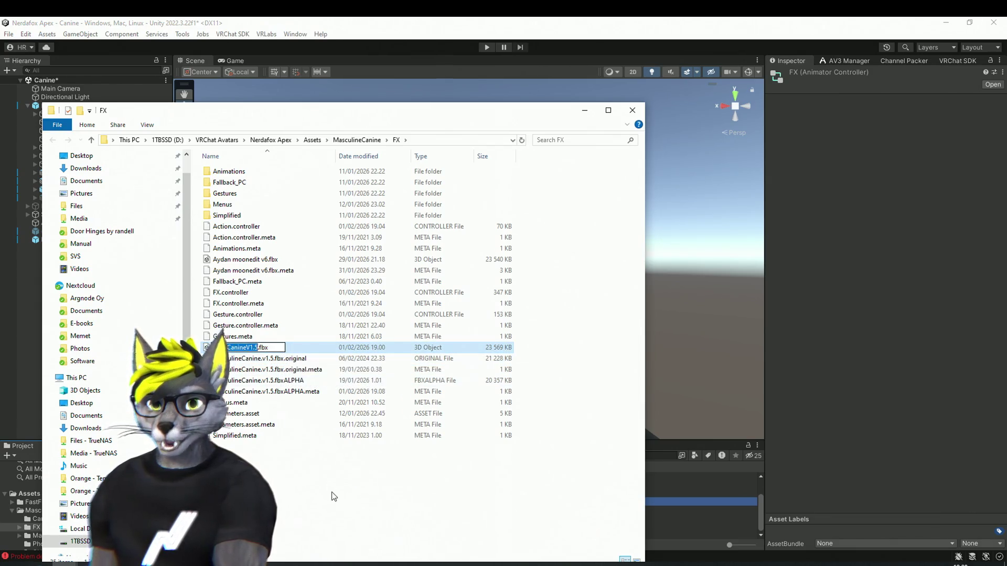
left_click(333, 503)
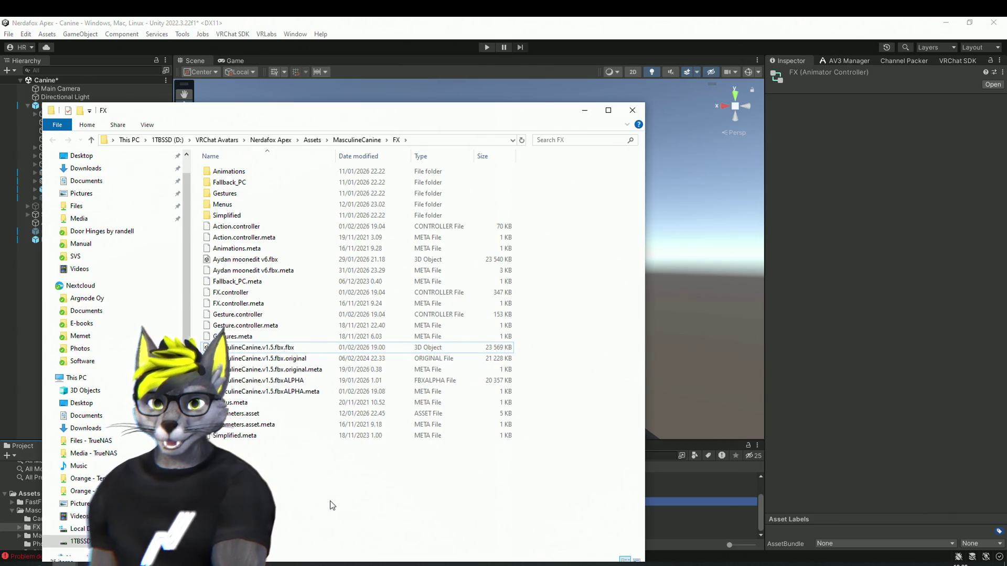
left_click(869, 331)
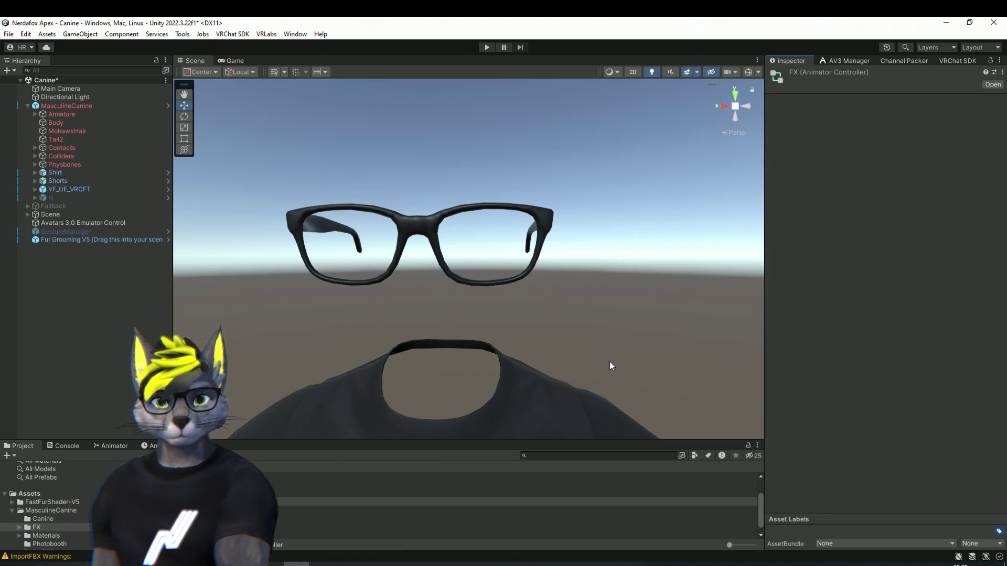
Read the Console's Problem detected import error and inspect Body, whose mesh shows Missing.
scroll(609, 361, "up", 5)
scroll(482, 308, "down", 5)
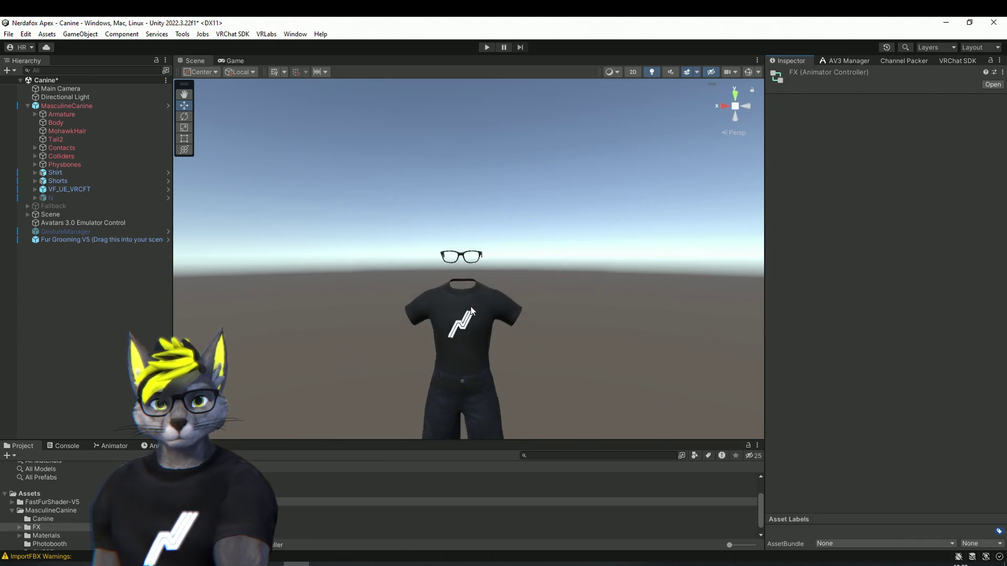
mouse_move(523, 306)
left_mouse_down()
mouse_move(512, 212)
mouse_move(517, 281)
left_mouse_up()
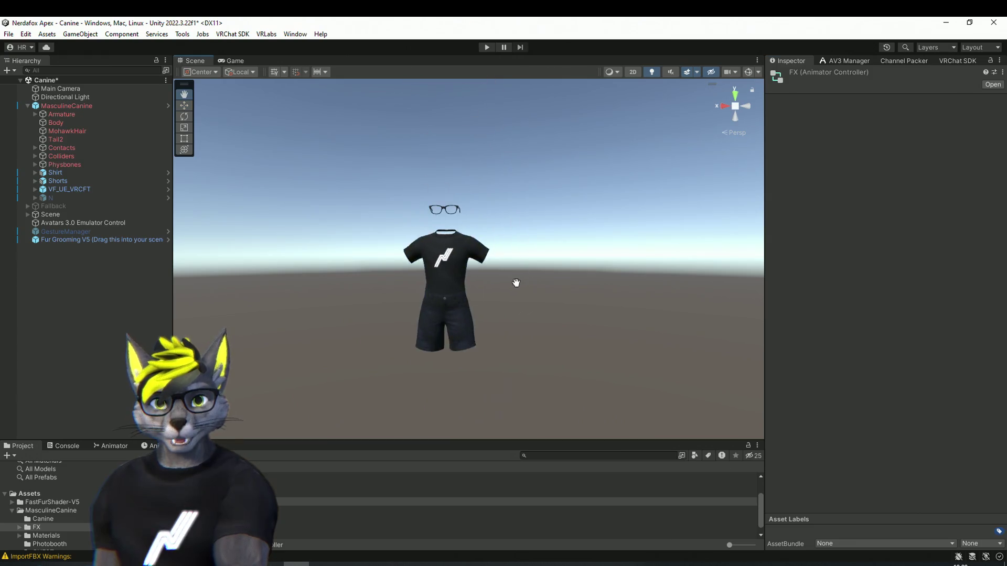
left_click(55, 559)
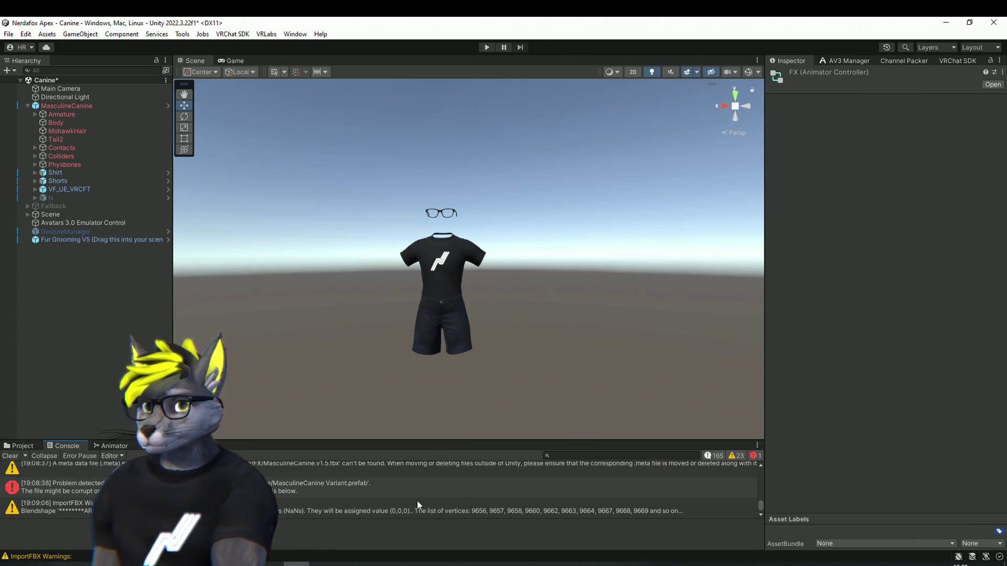
left_click(157, 486)
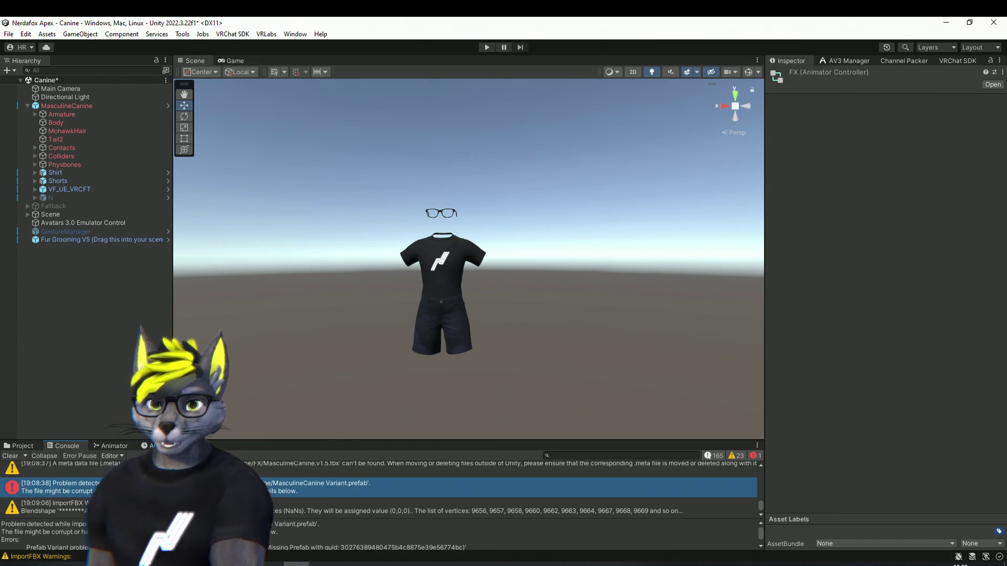
left_click(59, 120)
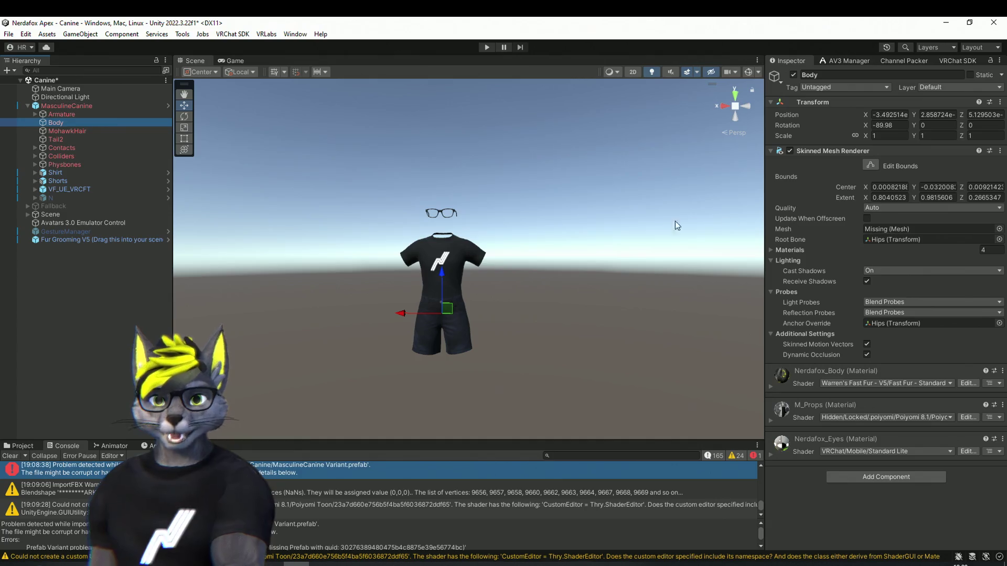
left_click(20, 446)
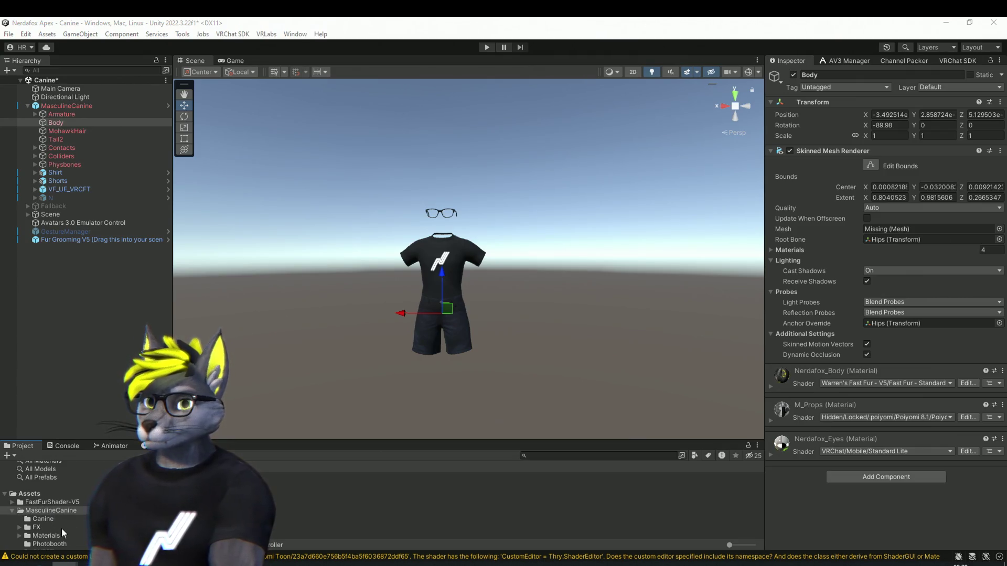
left_click(37, 527)
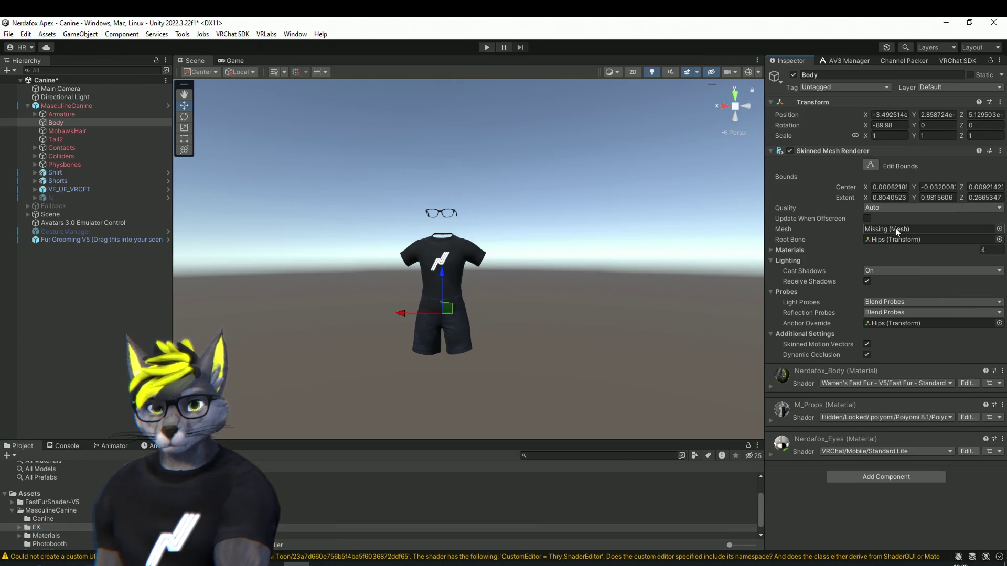
left_click(999, 229)
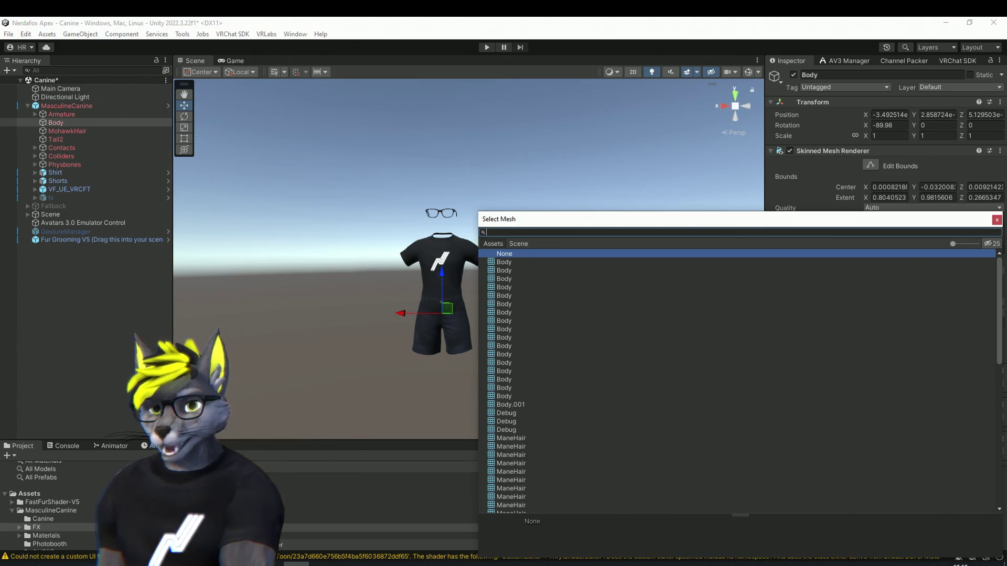
key("Escape")
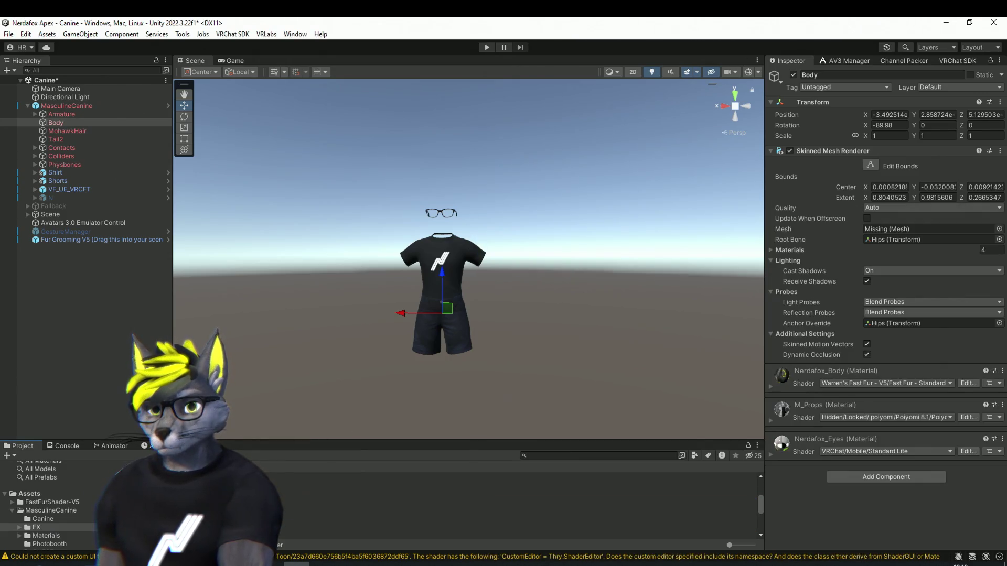
mouse_move(367, 492)
left_mouse_down()
mouse_move(910, 223)
mouse_move(898, 227)
left_mouse_up()
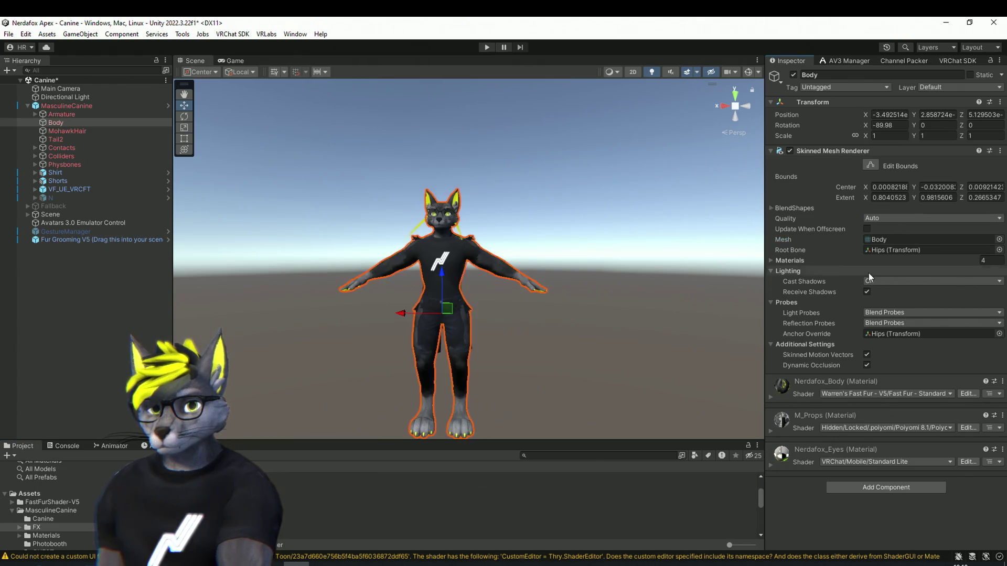
Orbit to the avatar's head and glasses, and cancel File > Open Scene without loading anything.
mouse_move(618, 228)
left_mouse_down()
mouse_move(583, 223)
mouse_move(588, 203)
mouse_move(587, 225)
mouse_move(530, 325)
mouse_move(678, 234)
left_mouse_up()
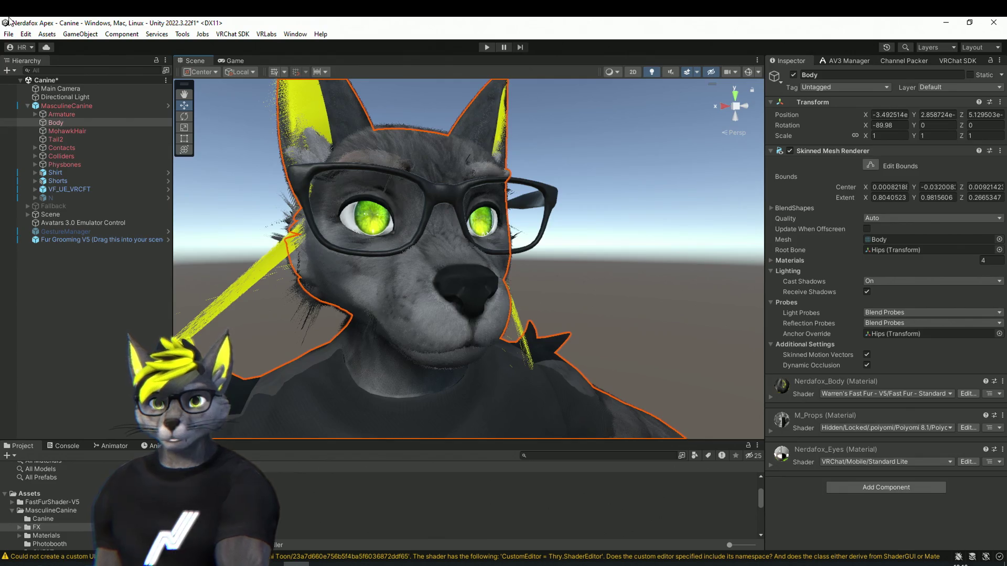
left_click(8, 34)
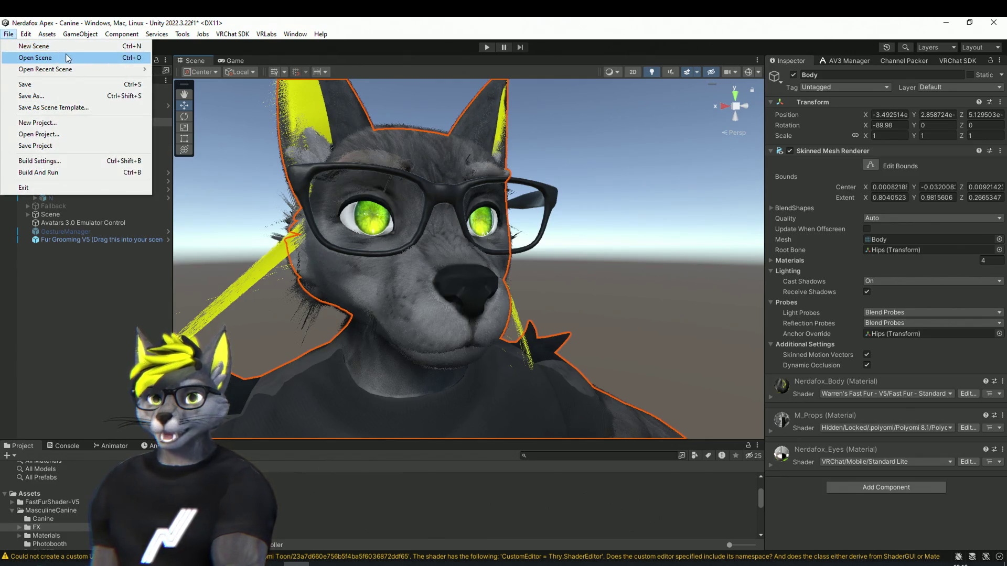
mouse_move(94, 74)
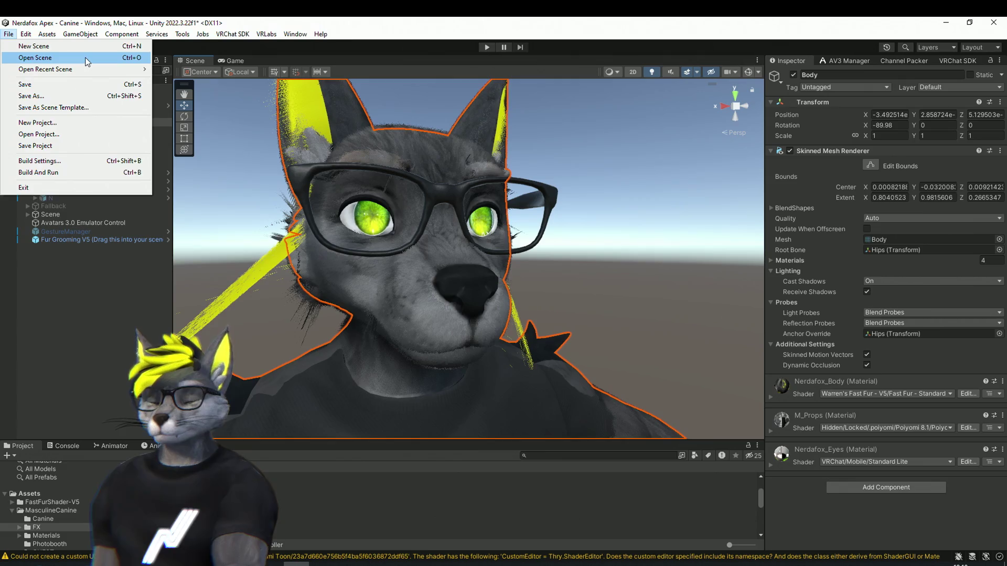
left_click(87, 59)
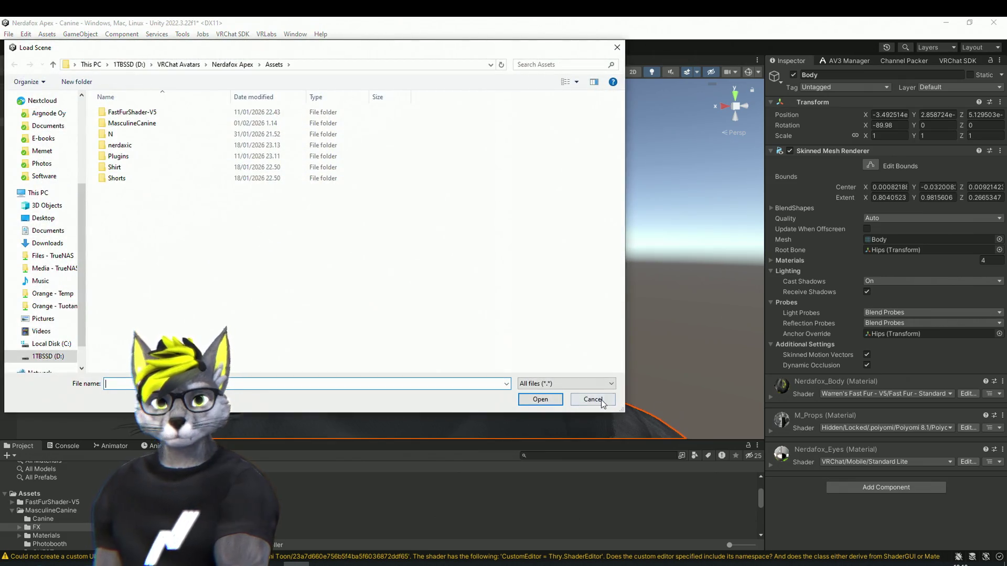
left_click(601, 400)
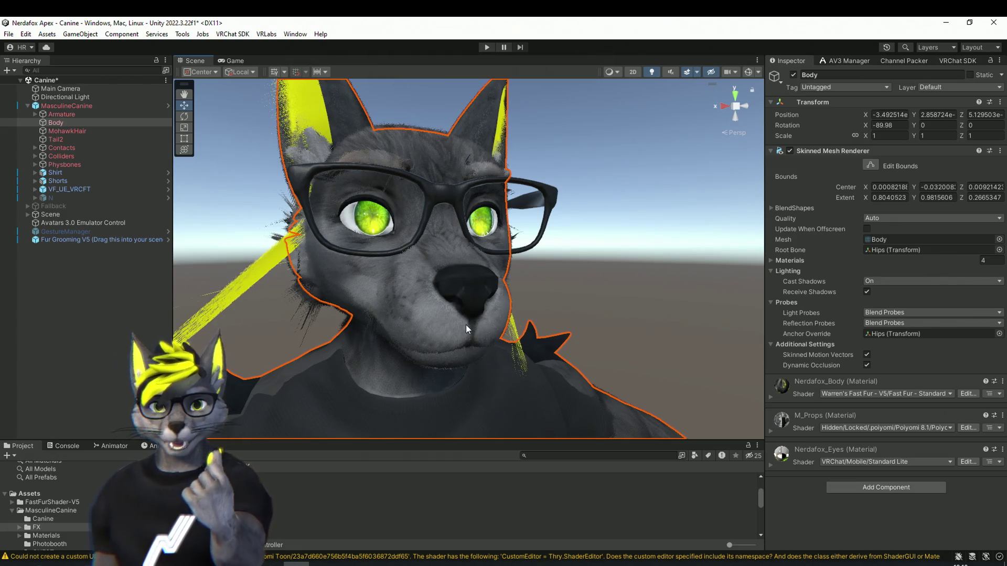
Orbit in on the face and remove the Body mesh from the Hierarchy.
scroll(476, 289, "up", 3)
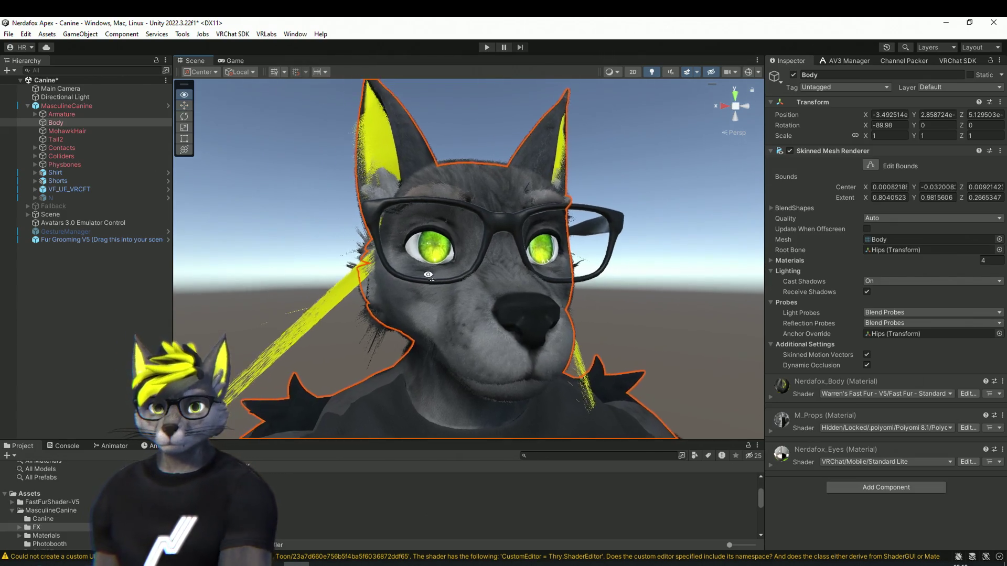
mouse_move(456, 284)
left_mouse_down()
mouse_move(428, 275)
mouse_move(636, 285)
mouse_move(498, 271)
mouse_move(286, 275)
mouse_move(366, 279)
left_mouse_up()
scroll(353, 277, "up", 3)
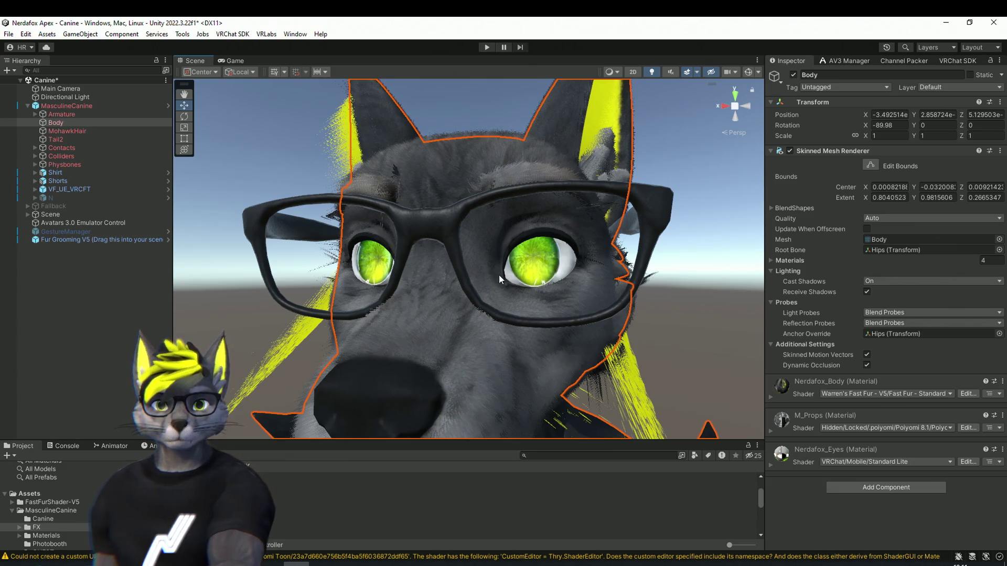
mouse_move(498, 275)
left_mouse_down()
mouse_move(495, 378)
mouse_move(492, 337)
mouse_move(458, 294)
left_mouse_up()
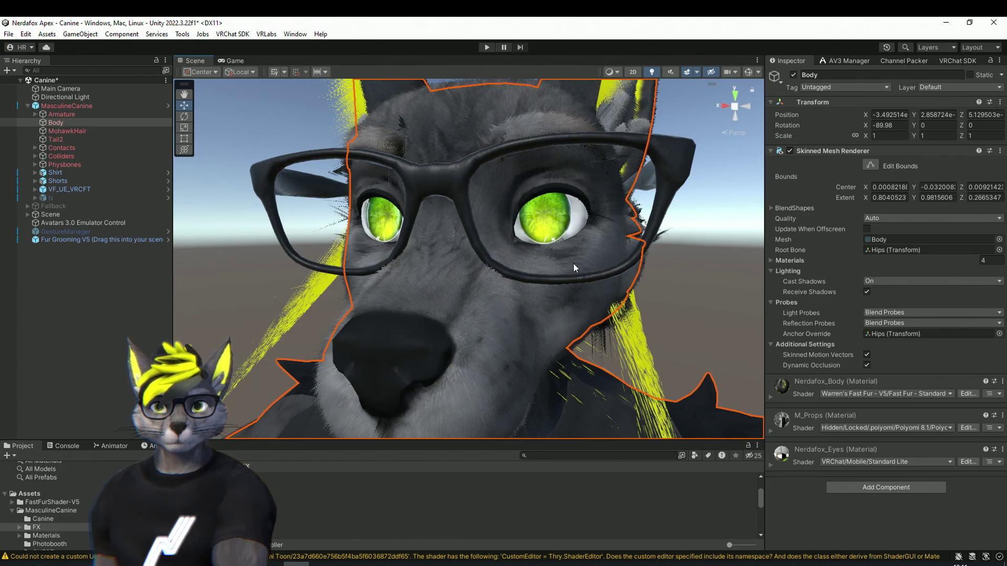
left_click(46, 337)
key("ctrl+z")
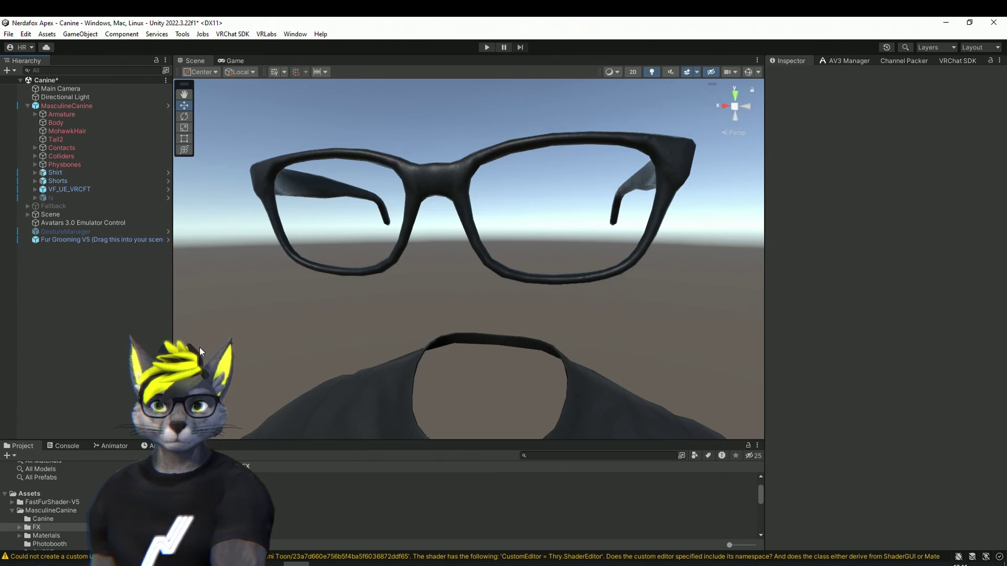
Quit Unity with Don't Save, then expand the missing MasculineCanine prefab after reopening.
left_click(994, 22)
left_click(533, 317)
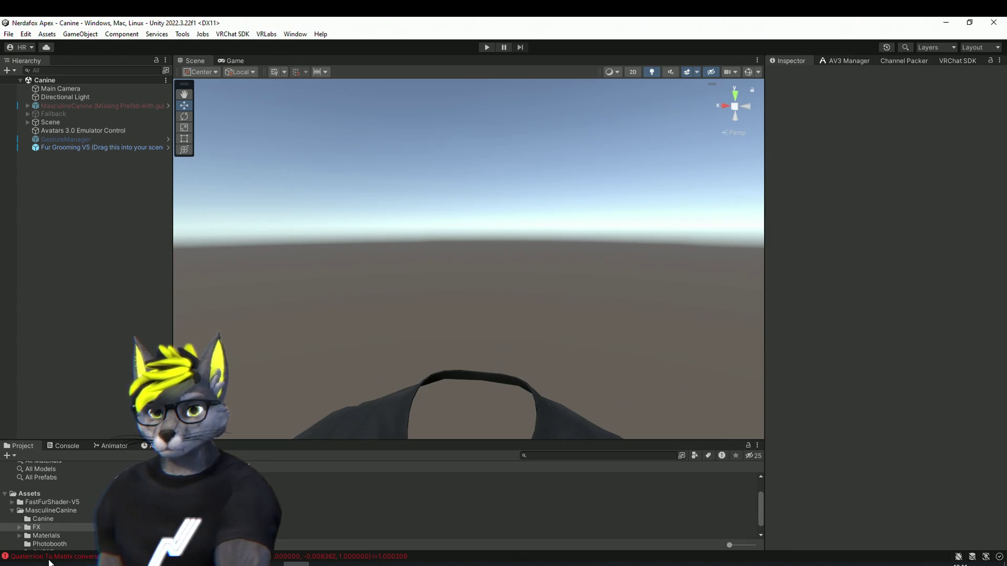
left_click(65, 107)
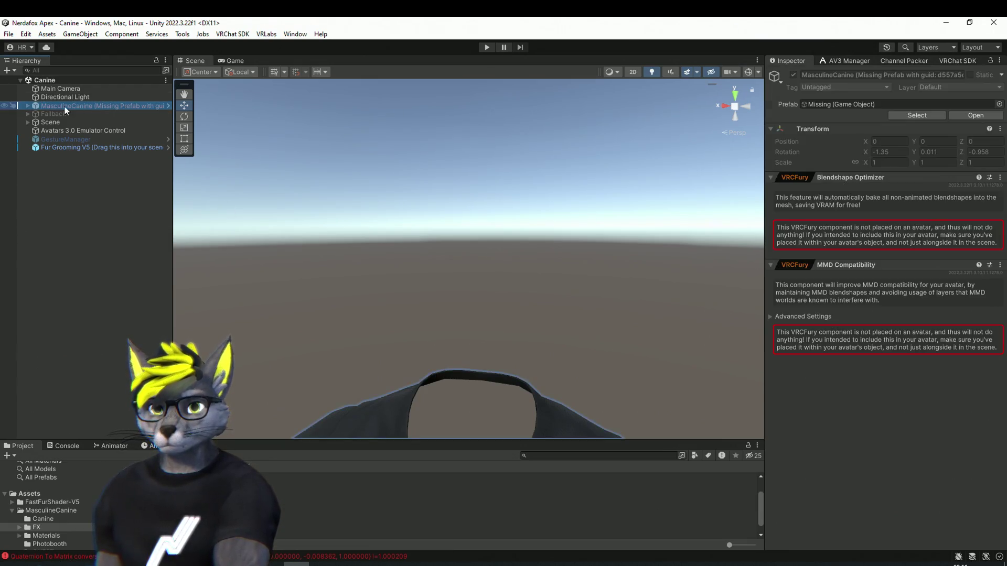
left_click(26, 105)
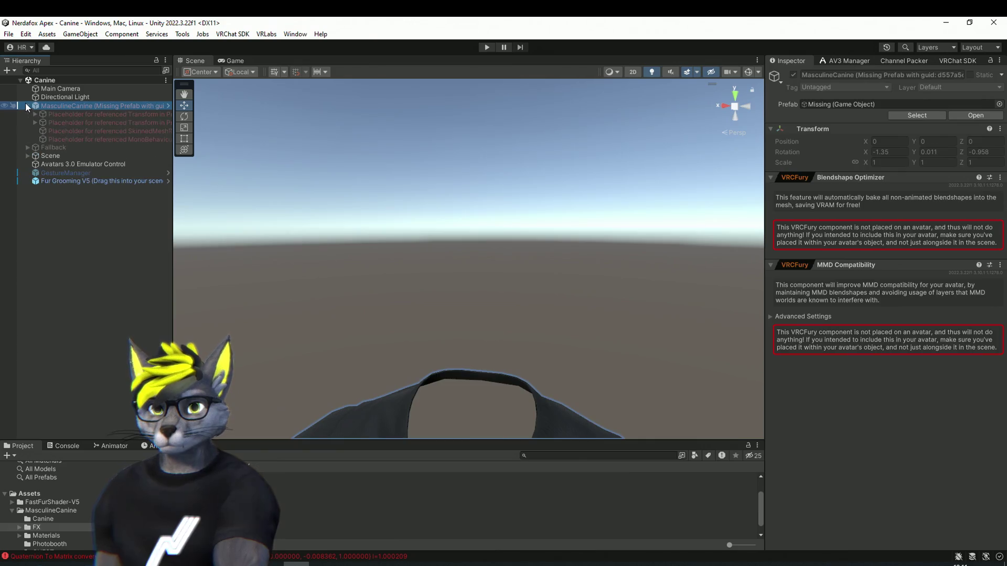
Expand the placeholder rows to reveal nerdafox_glasses and the outfit pieces.
left_click(71, 118)
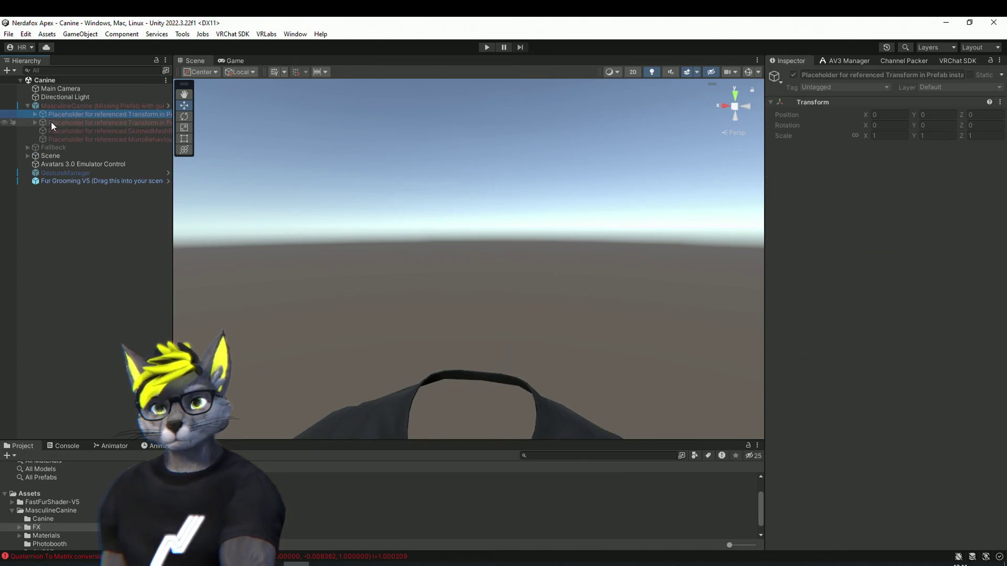
left_click(34, 114)
left_click(33, 124)
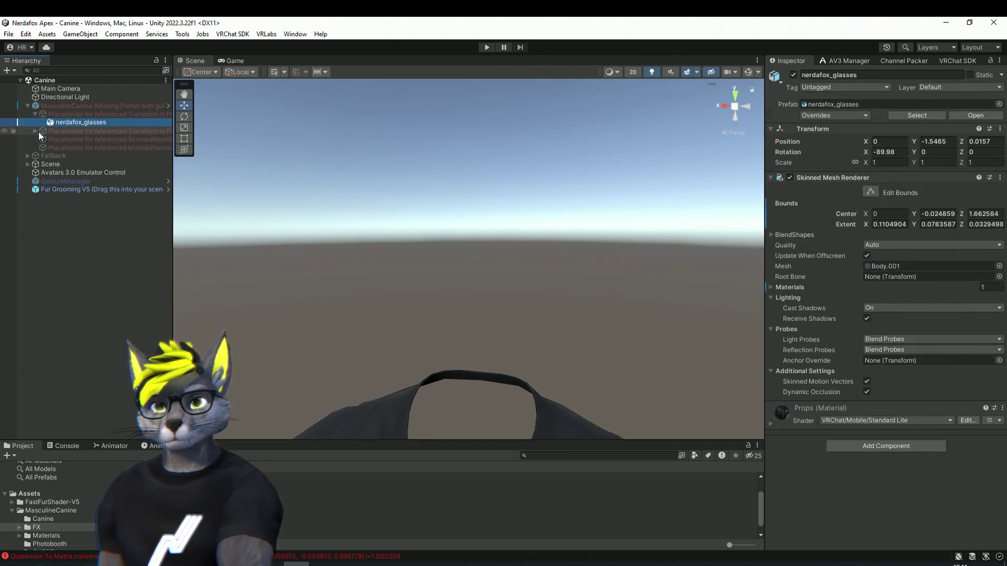
left_click(34, 131)
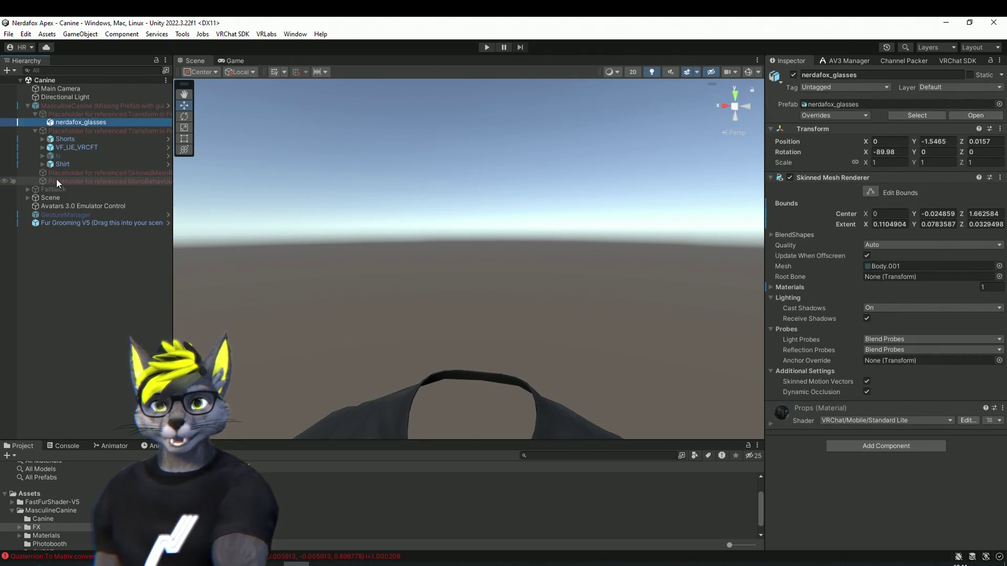
Frame the glasses, shirt and shorts in the Scene view.
scroll(322, 291, "down", 5)
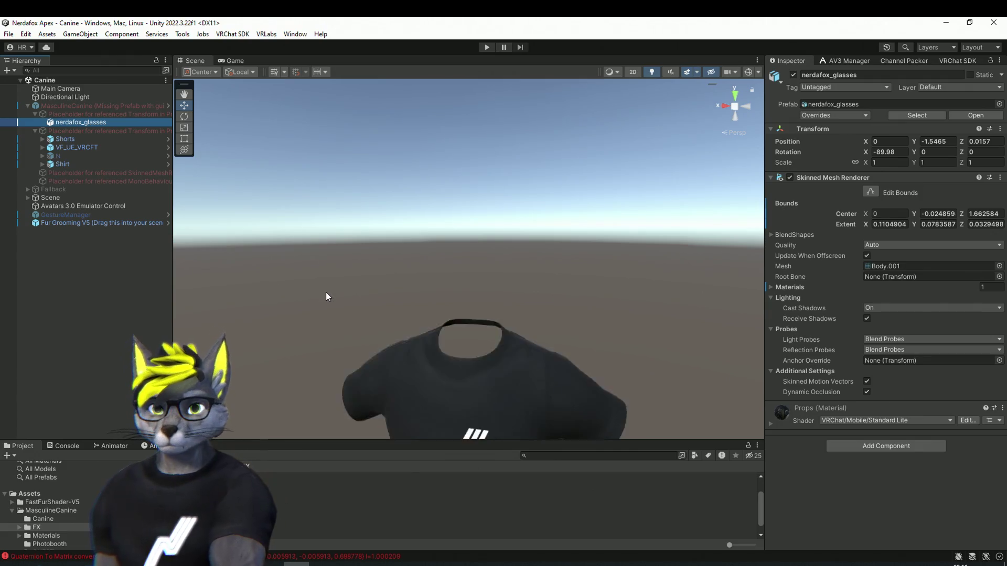
scroll(338, 307, "down", 5)
mouse_move(458, 371)
left_mouse_down()
mouse_move(483, 378)
mouse_move(480, 346)
mouse_move(482, 379)
left_mouse_up()
scroll(495, 364, "up", 5)
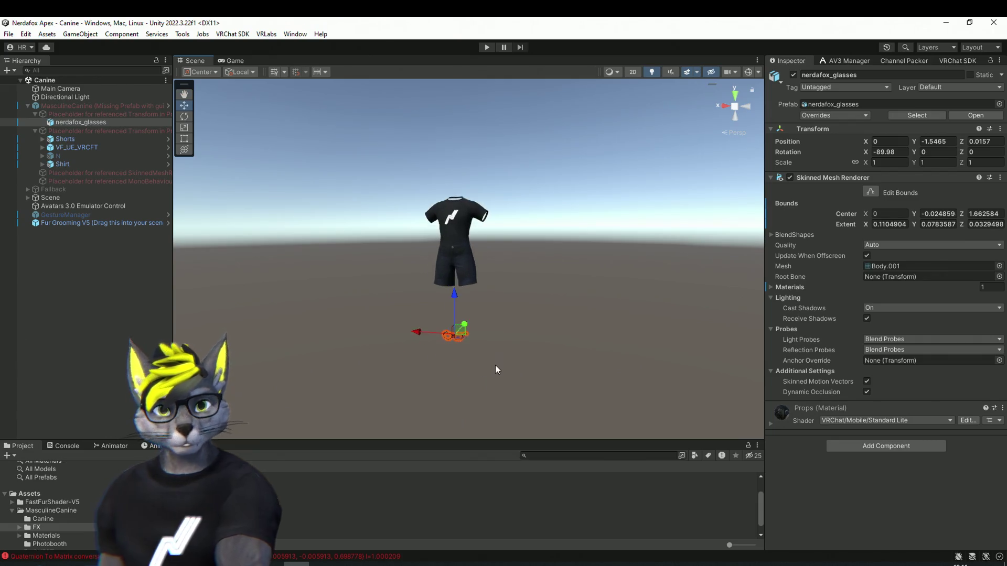
scroll(529, 333, "up", 3)
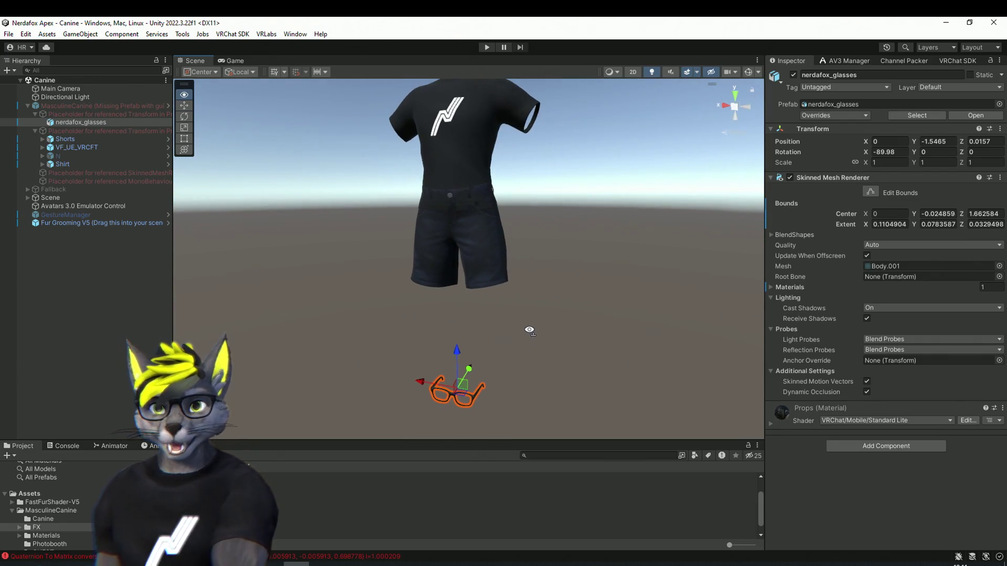
left_click_drag(529, 333, 529, 331)
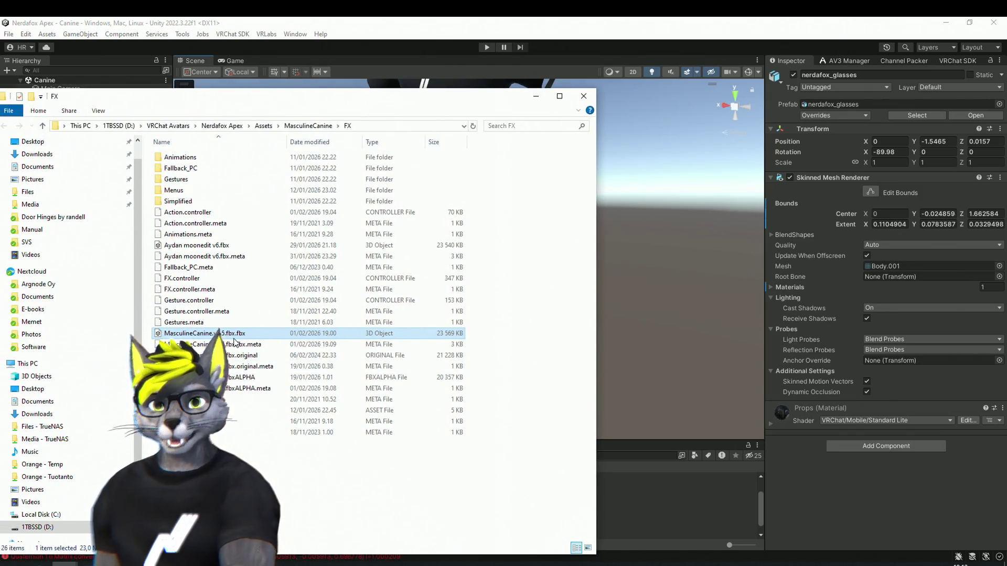
Rename the v1.5 model file to MasculineCanine.v1.5.fbx, removing the duplicate .fbx.
left_click(240, 335)
double_click(241, 334)
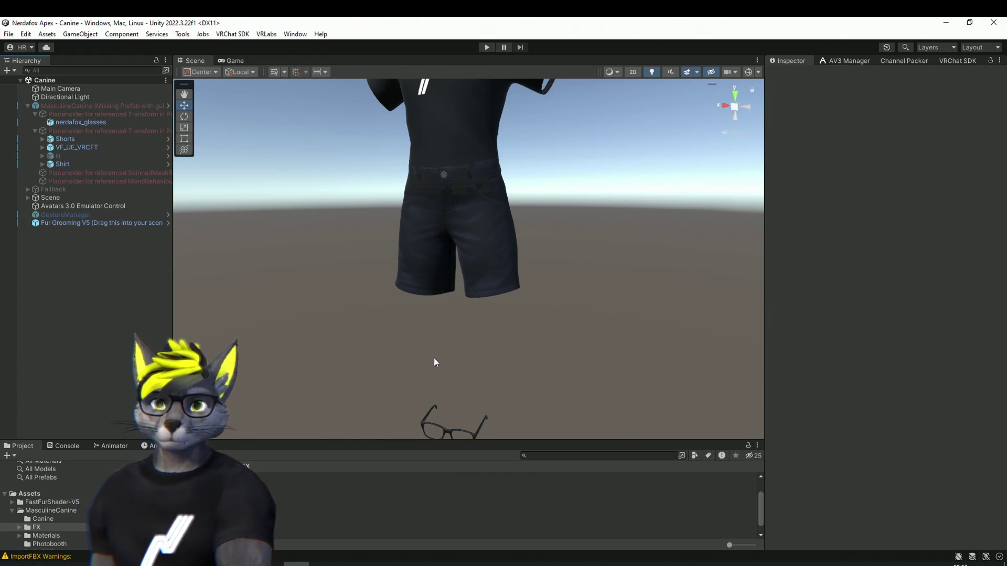
mouse_move(476, 293)
left_mouse_down()
mouse_move(528, 292)
mouse_move(524, 276)
left_mouse_up()
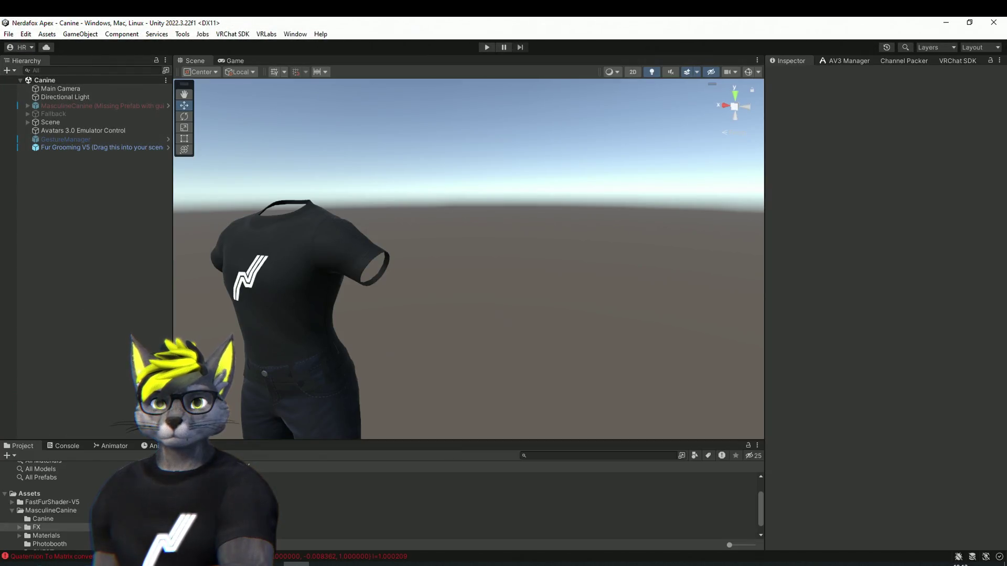
Check MasculineCanine's placeholders, then drag MasculineCanine.v1.5 from the Project into the Hierarchy.
left_click(61, 105)
left_click(27, 105)
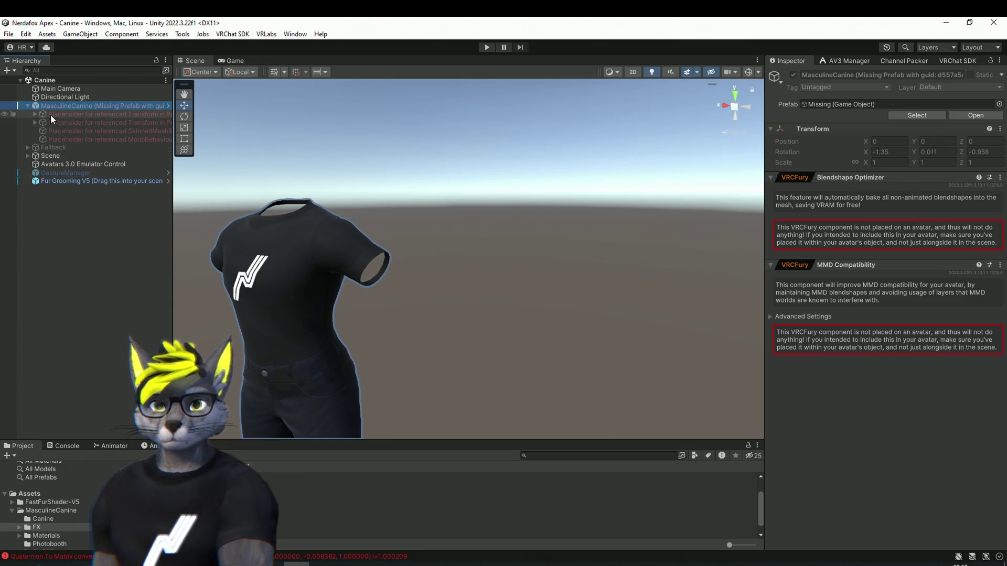
left_click(74, 115)
left_click(34, 115)
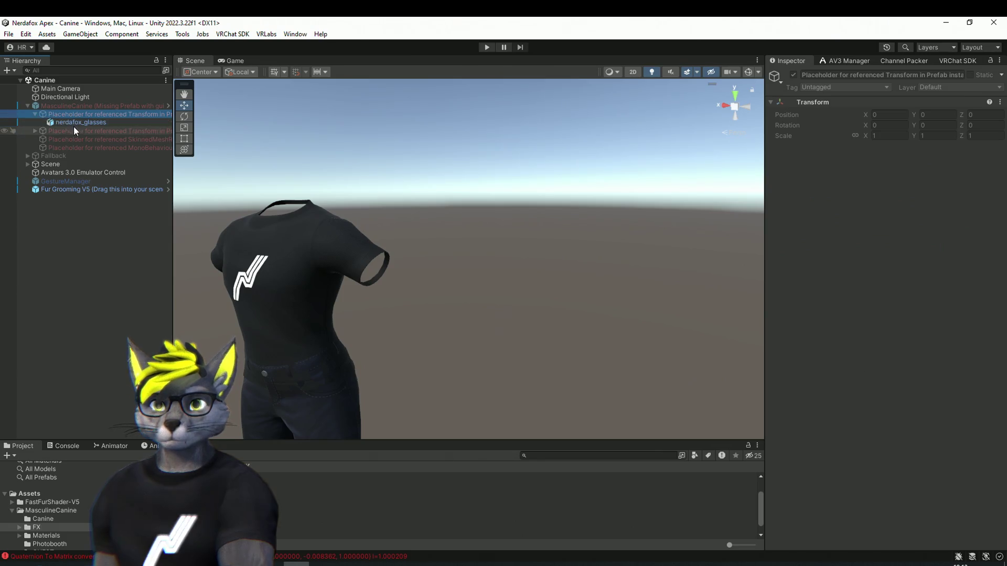
left_click(78, 106)
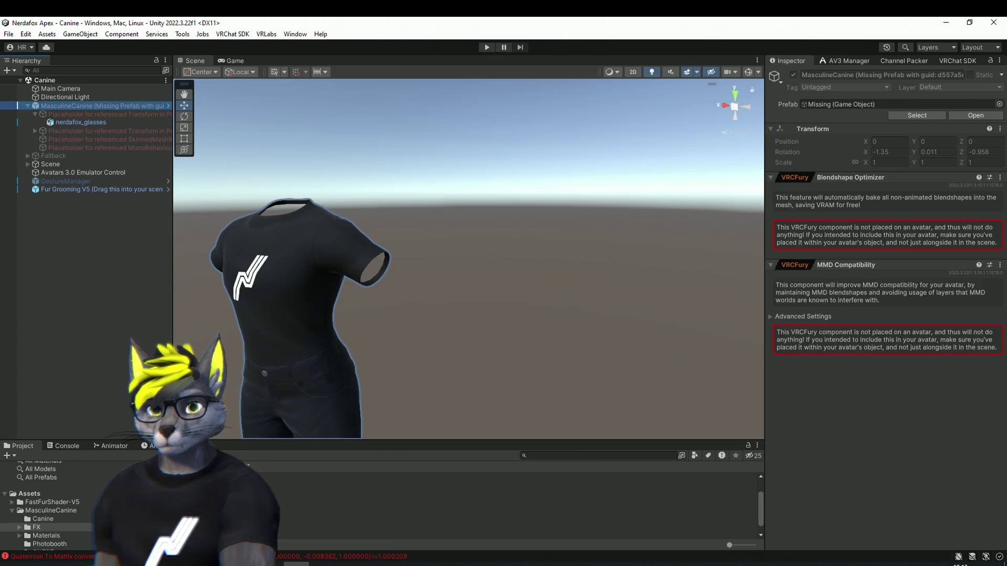
left_click_drag(252, 523, 123, 320)
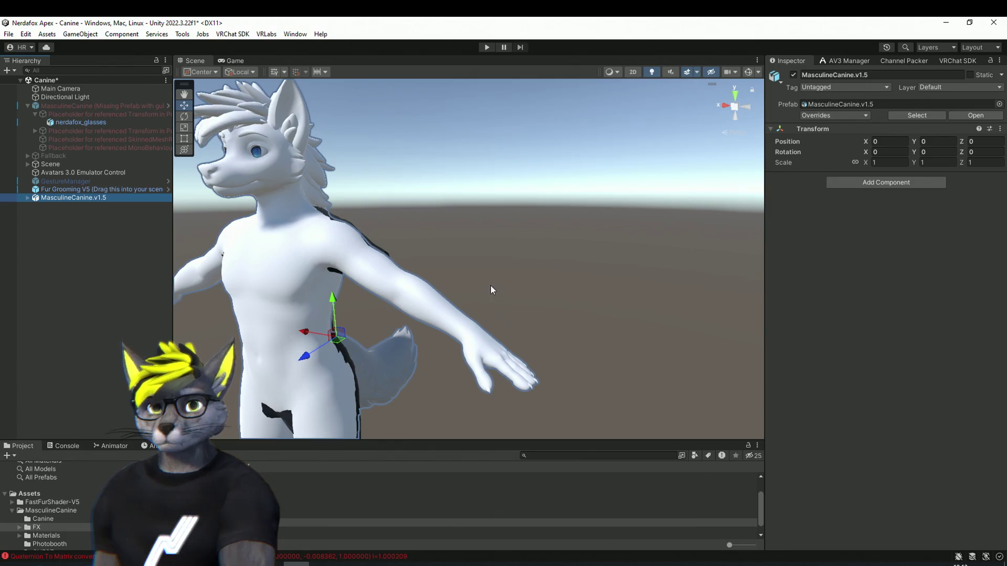
Frame and orbit around the MasculineCanine.v1.5 model, then select its Body mesh.
key("f")
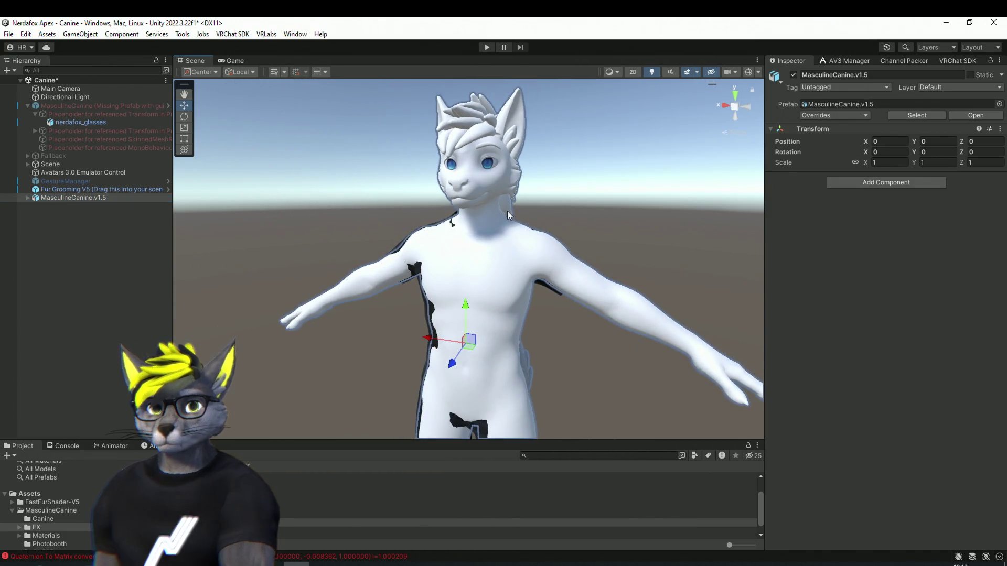
scroll(508, 211, "up", 3)
scroll(517, 209, "down", 2)
mouse_move(528, 185)
left_mouse_down()
mouse_move(493, 246)
mouse_move(528, 264)
mouse_move(524, 301)
mouse_move(529, 235)
mouse_move(638, 227)
mouse_move(604, 227)
mouse_move(627, 227)
left_mouse_up()
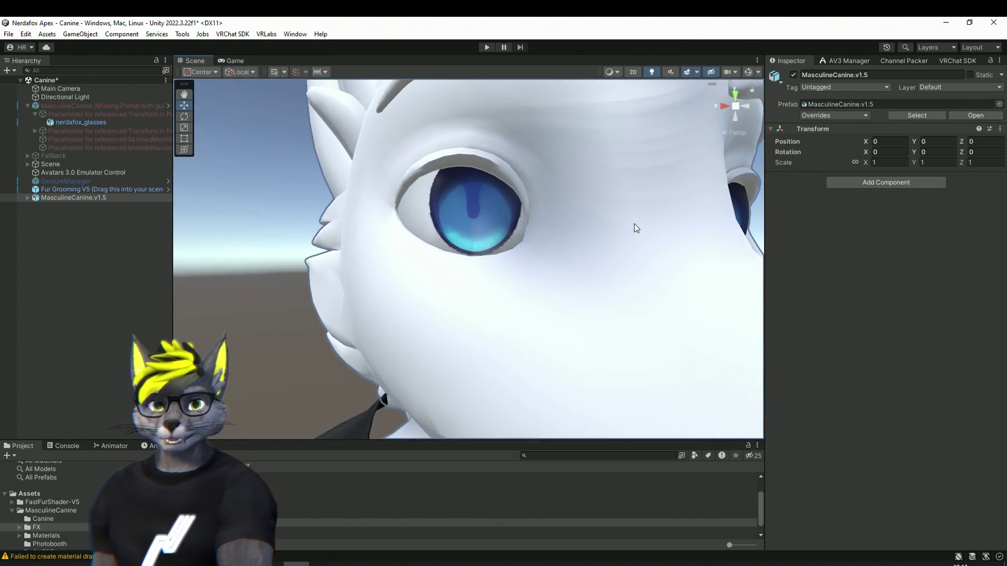
left_click(612, 248)
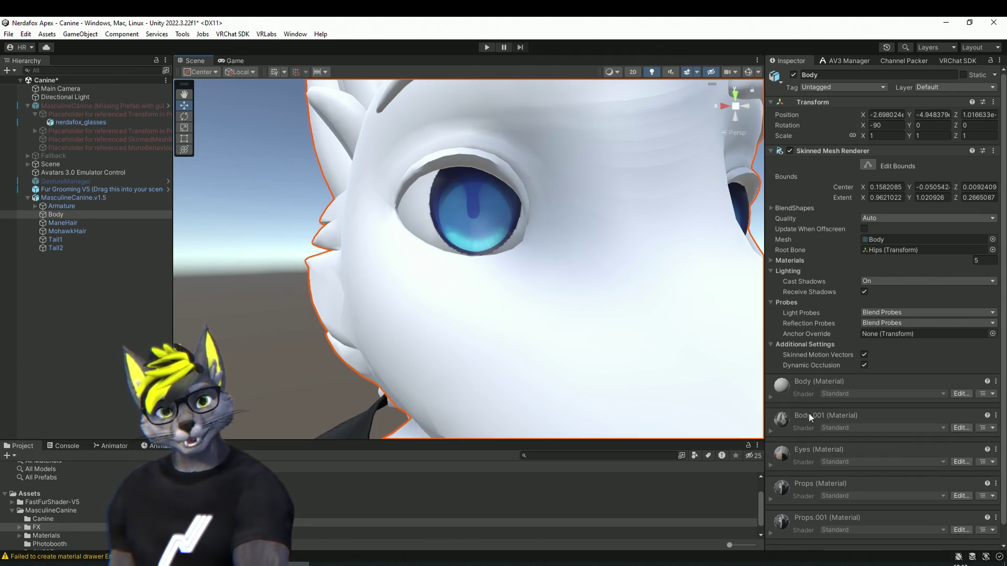
Expand the Body's Eyes material to review its Standard shader properties and view the face.
left_click(771, 465)
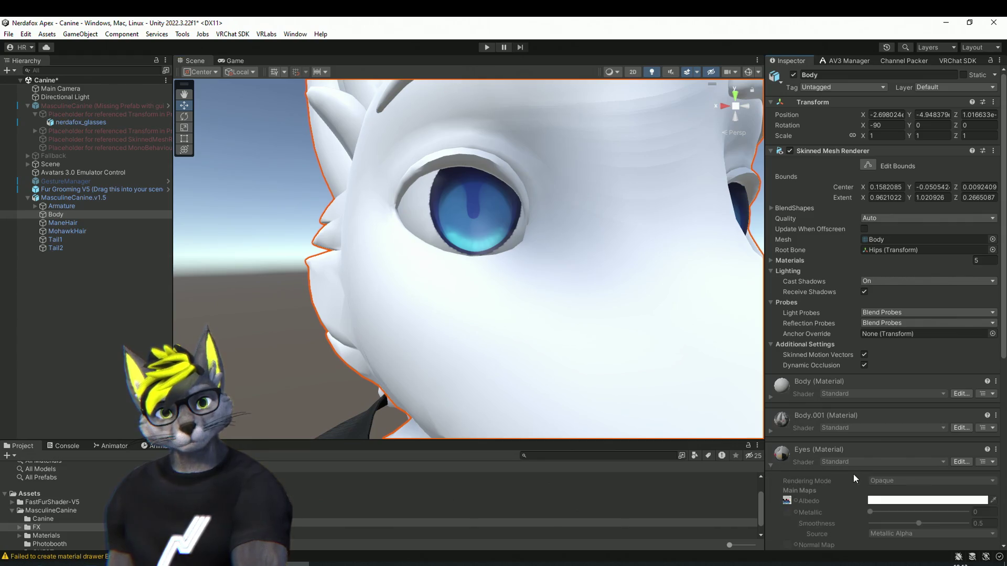
scroll(854, 474, "down", 5)
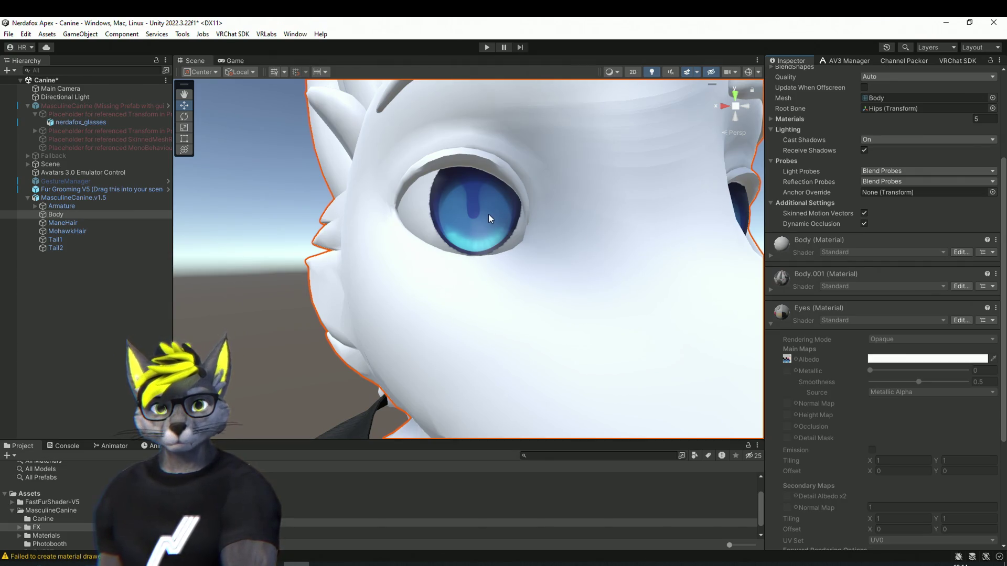
mouse_move(473, 211)
left_mouse_down()
mouse_move(470, 221)
mouse_move(456, 219)
mouse_move(470, 215)
mouse_move(397, 147)
mouse_move(436, 153)
left_mouse_up()
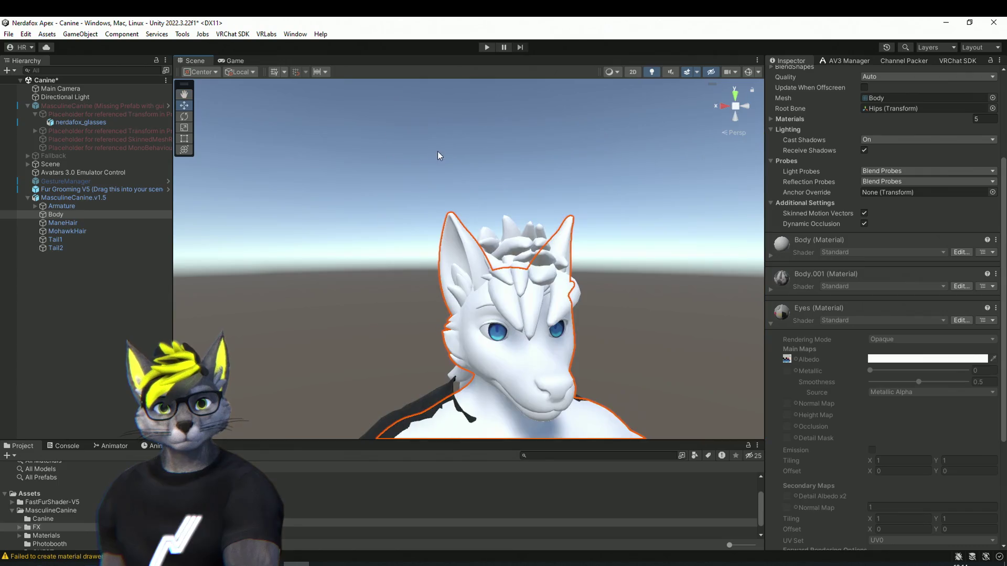
Select the MasculineCanine.v1.5 root, then quit Unity choosing Don't Save for scene changes.
left_click_drag(477, 202, 469, 203)
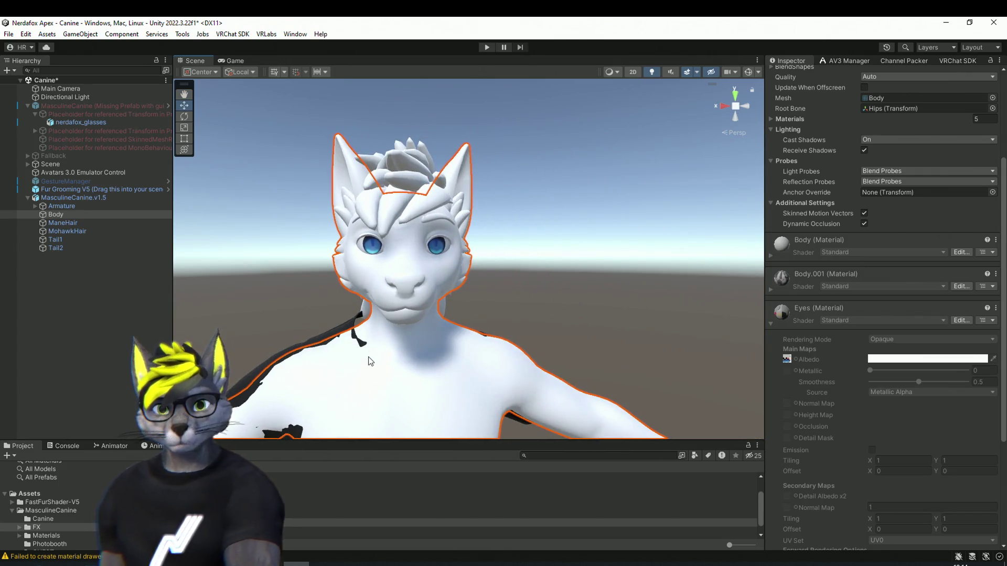
left_click(566, 250)
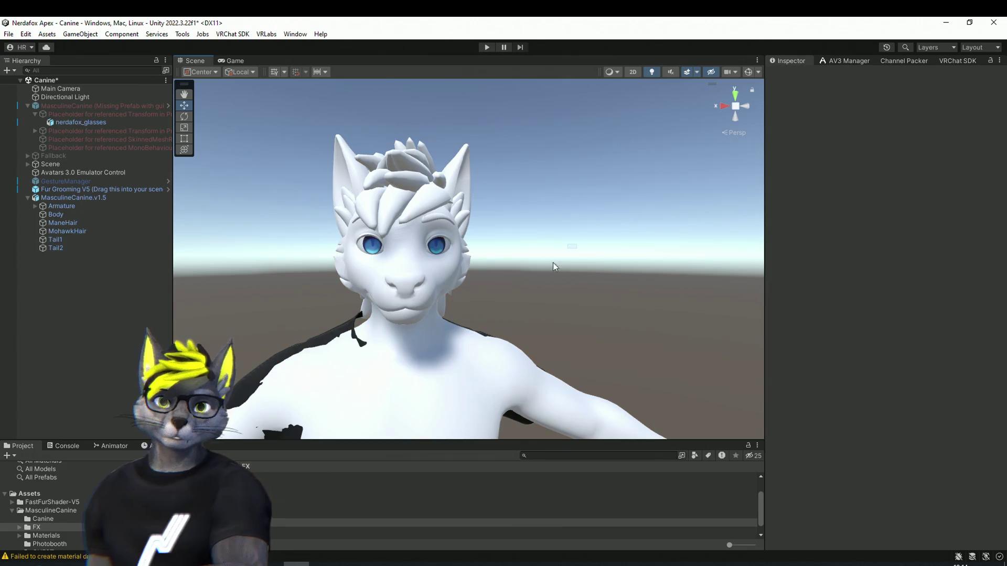
left_click(512, 366)
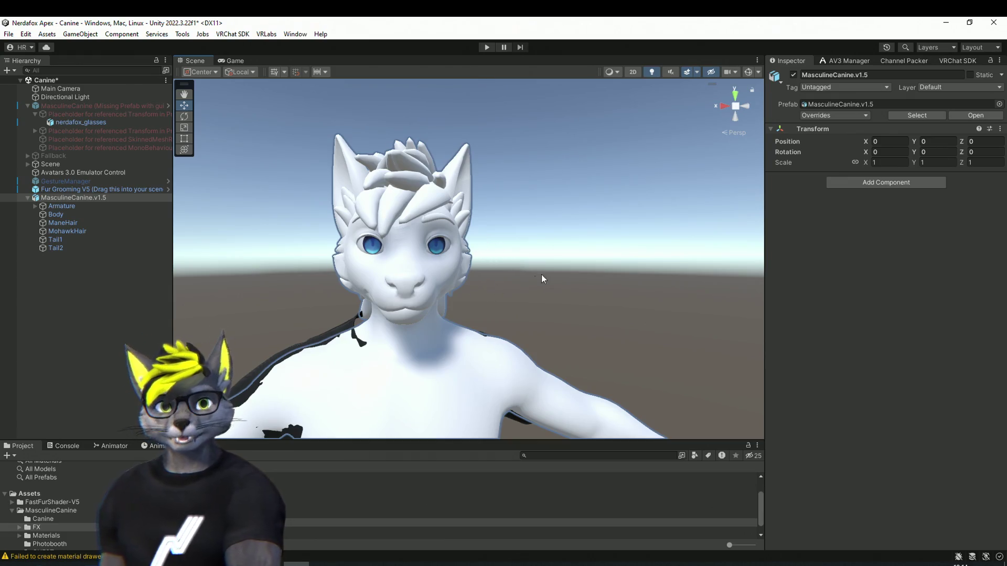
mouse_move(579, 285)
left_mouse_down()
mouse_move(589, 285)
mouse_move(374, 263)
left_mouse_up()
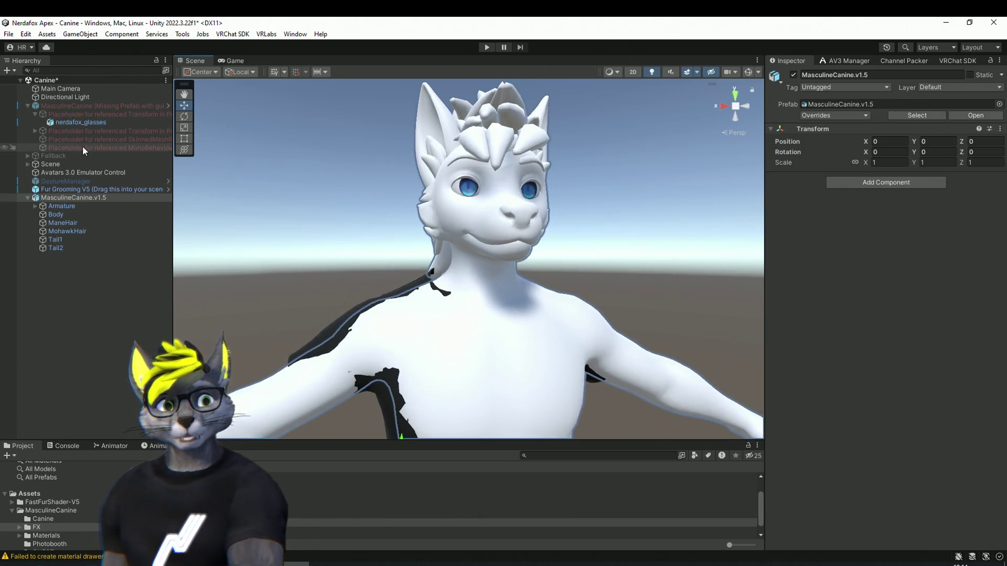
left_click(994, 24)
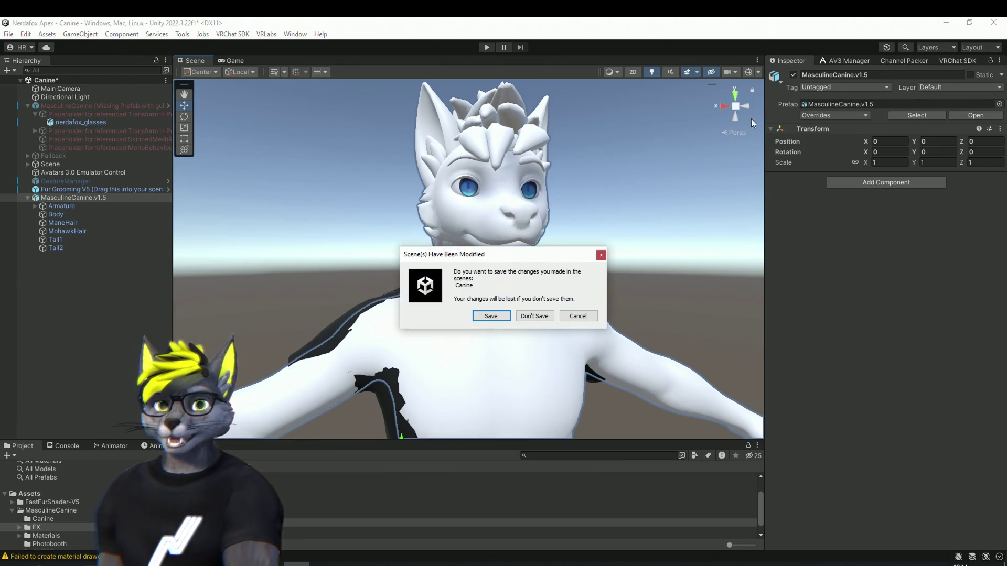
left_click(526, 319)
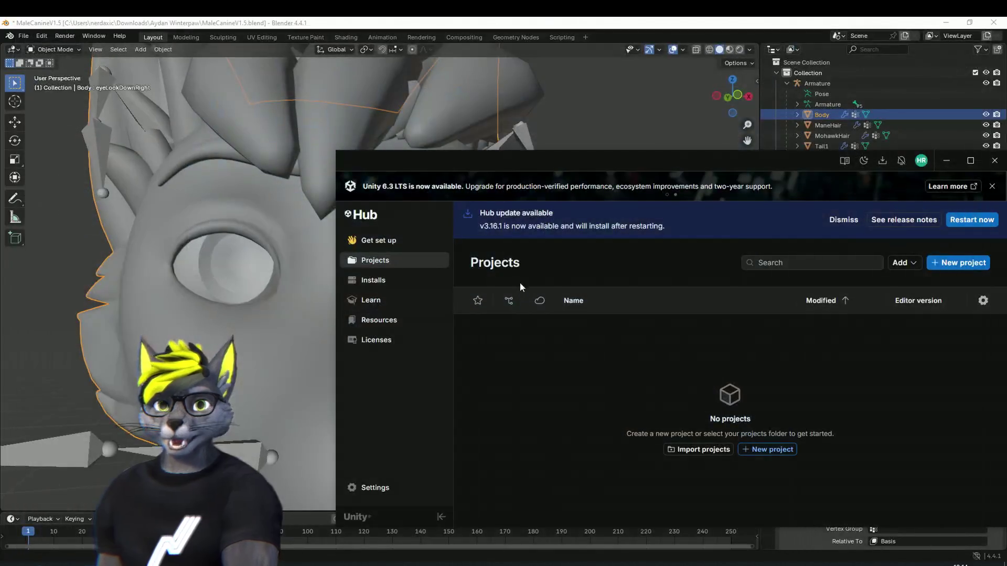
Dismiss Unity Hub, save MaleCanineV1.5.blend with Ctrl+S, and quit Blender.
left_click(995, 162)
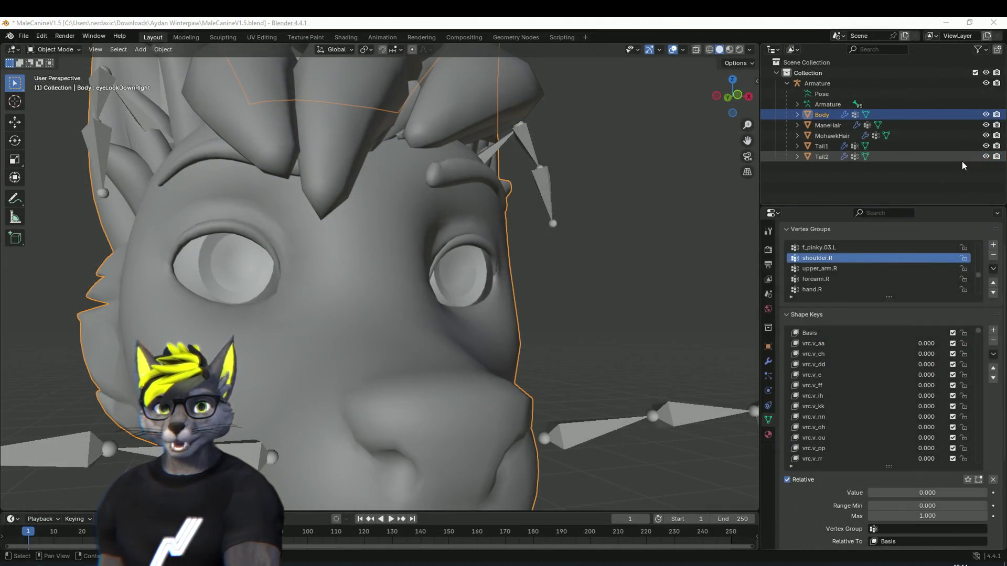
left_click(614, 241)
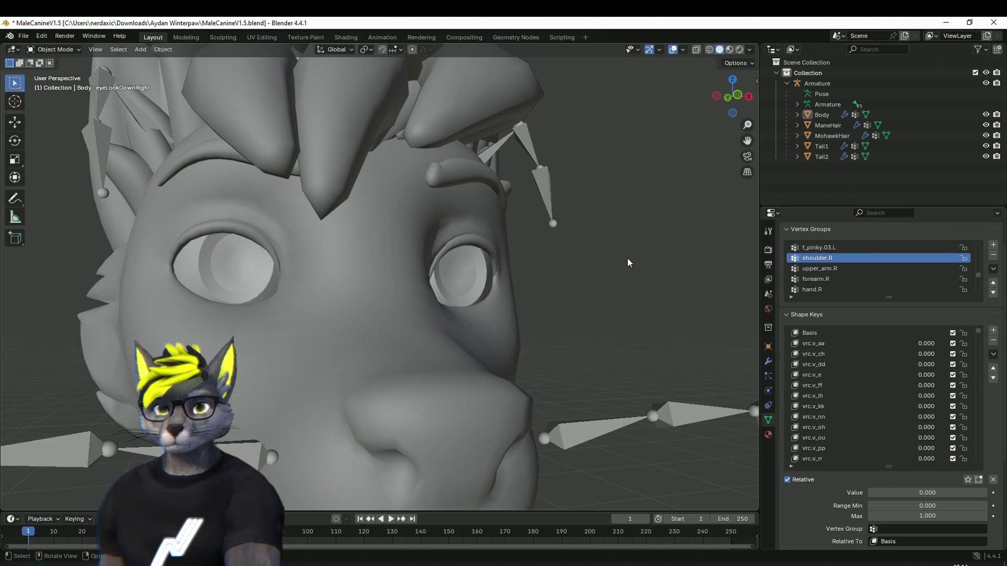
mouse_move(623, 276)
left_mouse_down()
mouse_move(608, 307)
mouse_move(473, 287)
mouse_move(127, 283)
mouse_move(287, 300)
left_mouse_up()
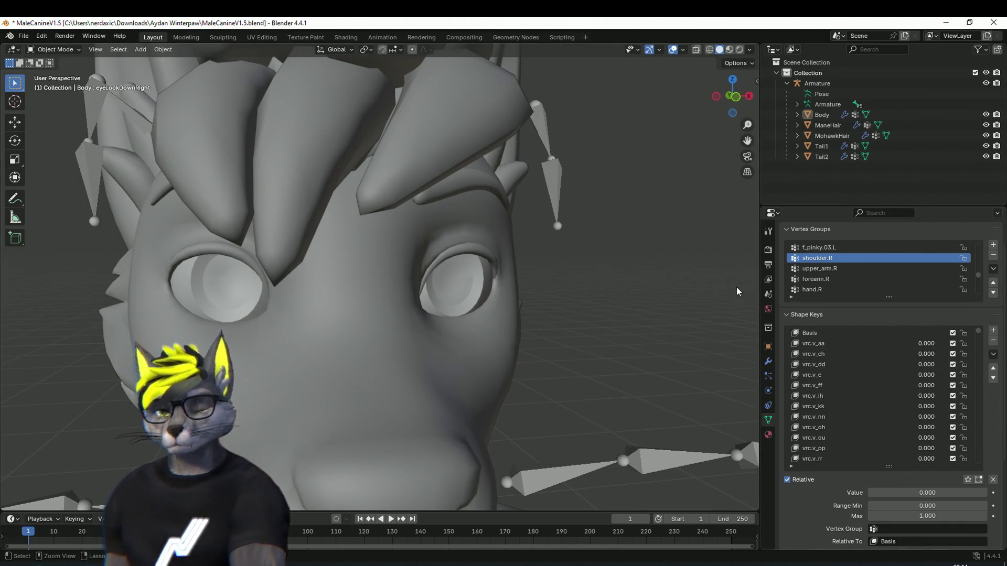
key("ctrl+s")
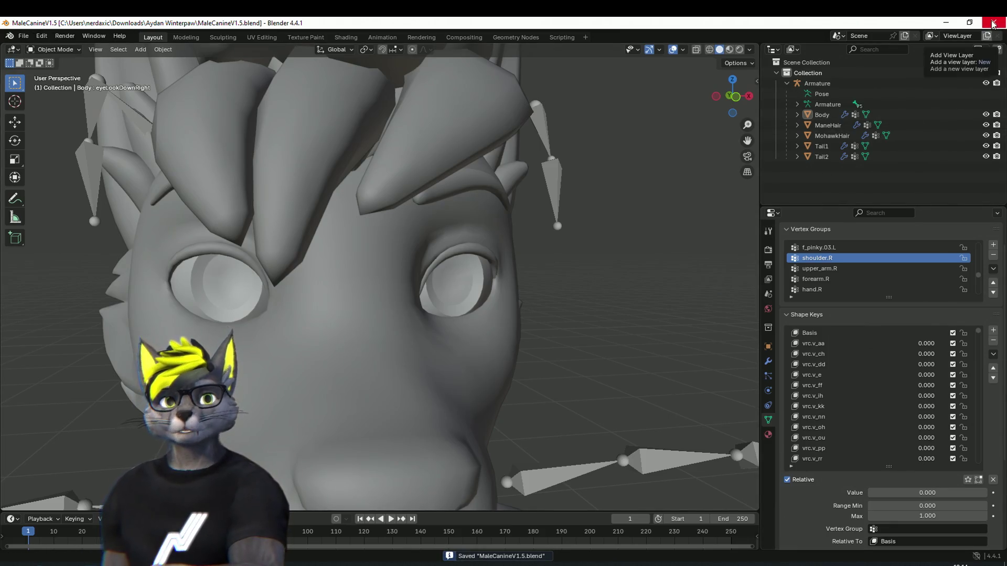
left_click(992, 23)
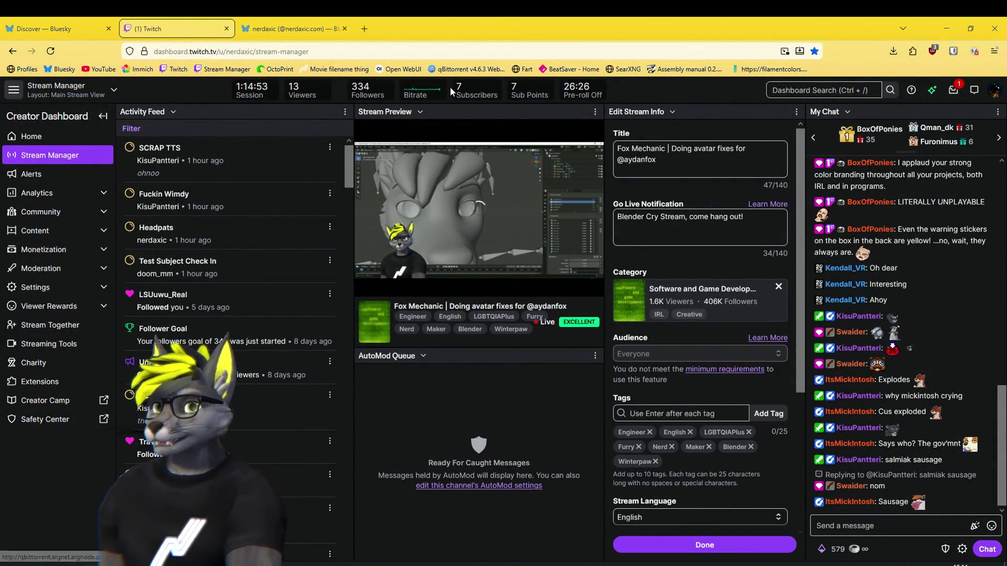
Drag the Twitch Creator Dashboard browser window aside after checking the stream preview.
mouse_move(411, 131)
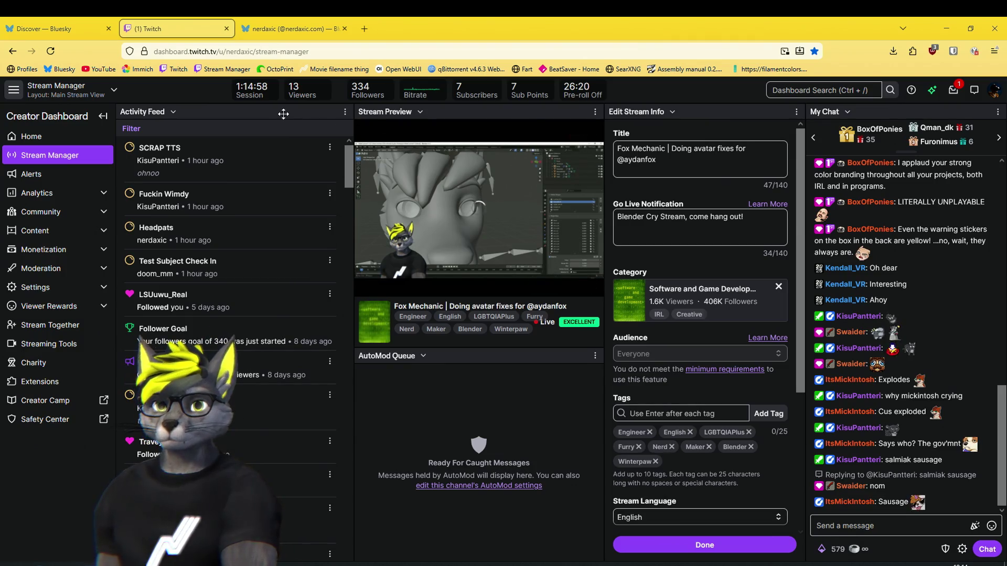
left_click_drag(373, 33, 0, 49)
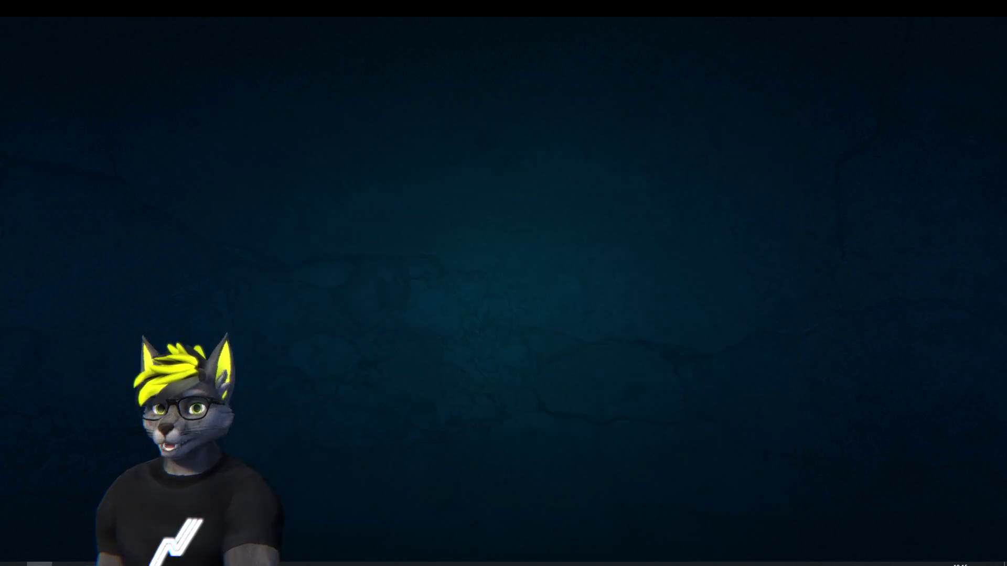
Scroll the NerdaFab dashboard to check the completed Voron_Hinge_B_ABS print and temperatures.
scroll(439, 284, "up", 10)
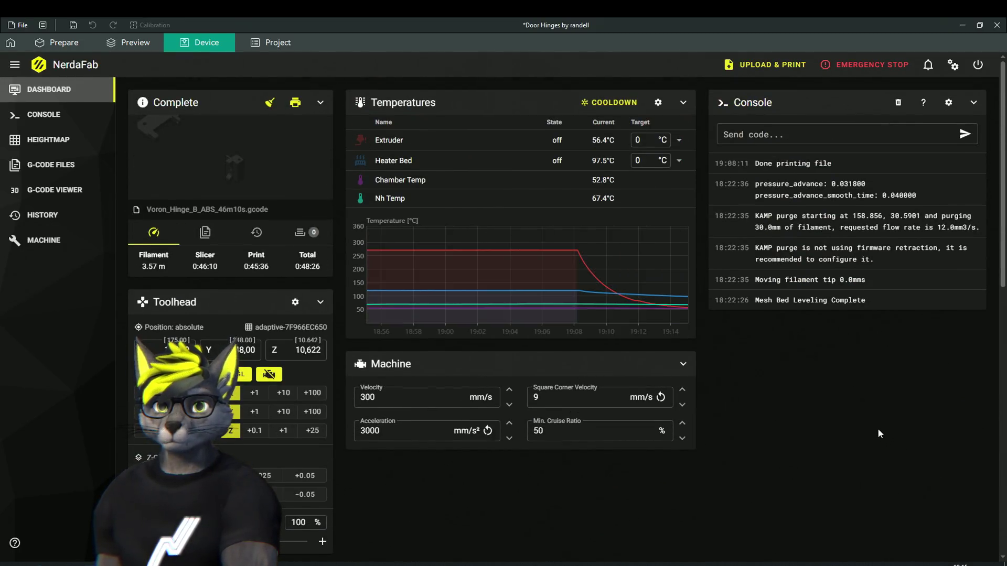
scroll(879, 433, "down", 2)
scroll(879, 433, "up", 2)
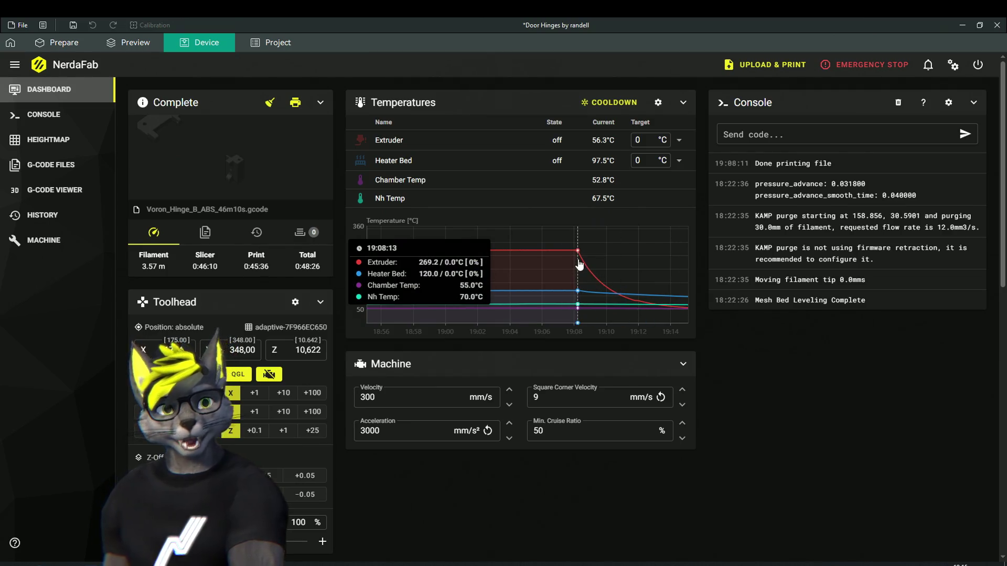